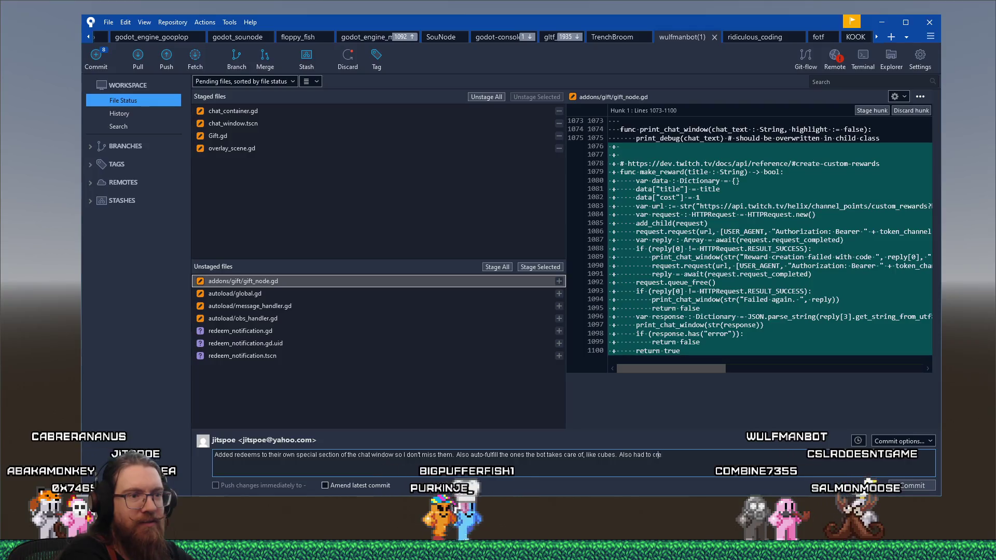
Finish the redeems commit message about the makereward command and stage gift_node.gd.
type("ate a makerew")
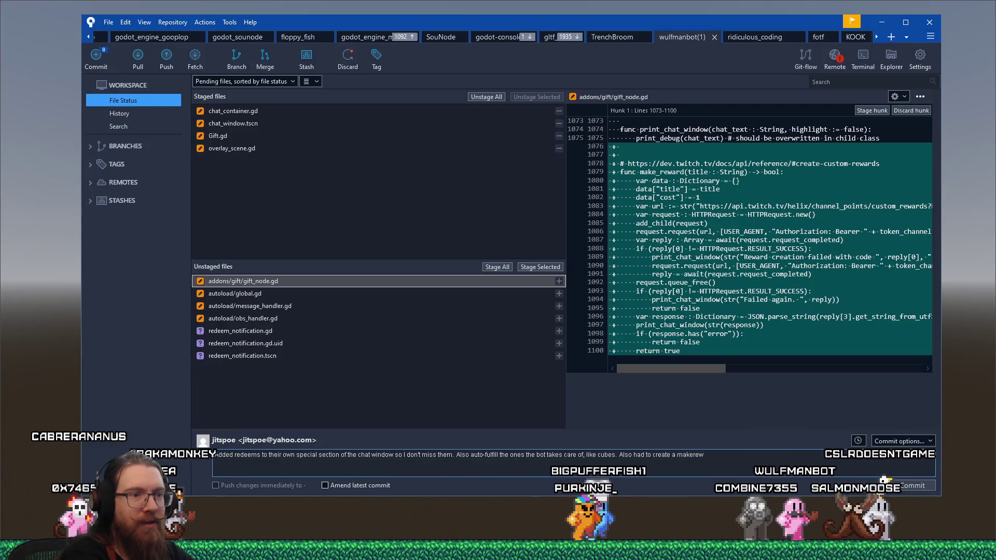
type("mmand since ")
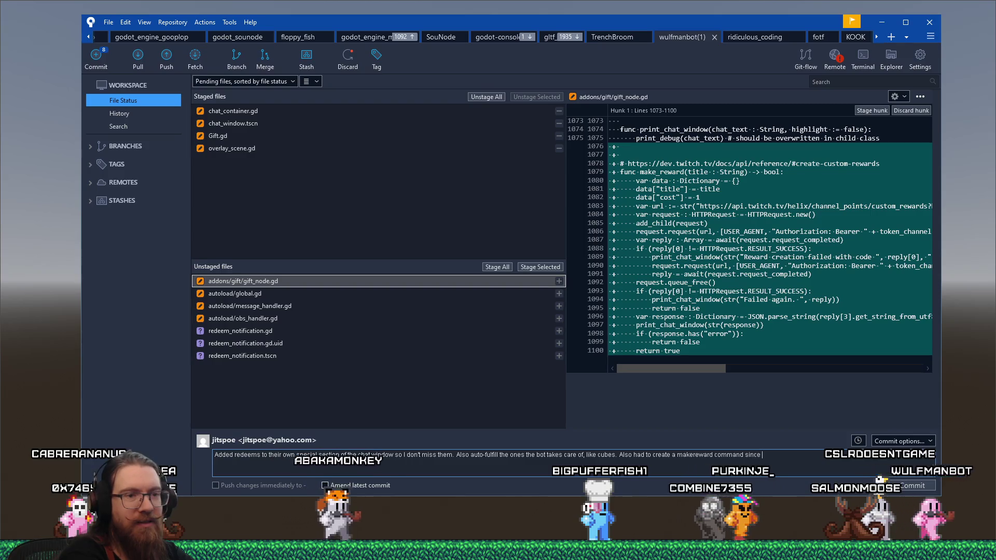
type("rewards have to be crea")
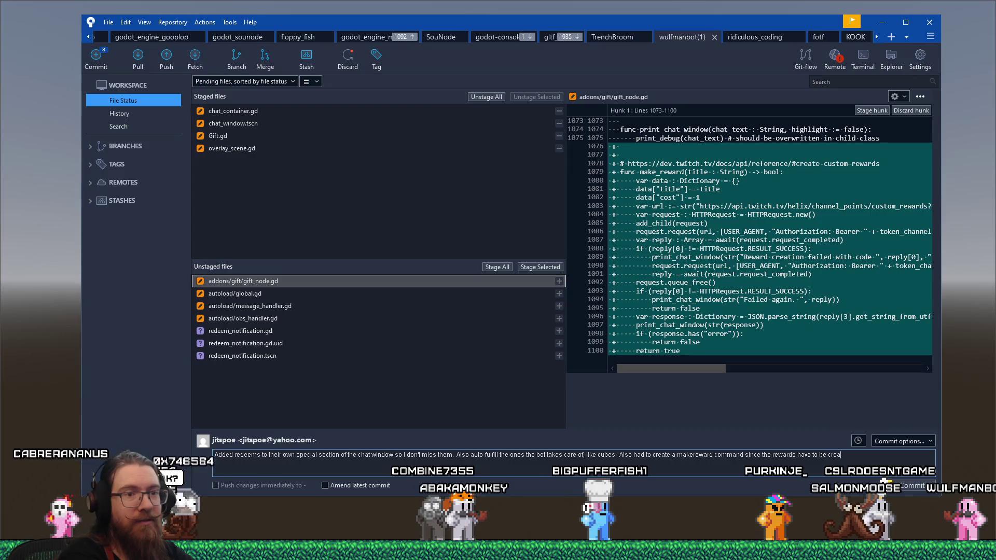
type("ted")
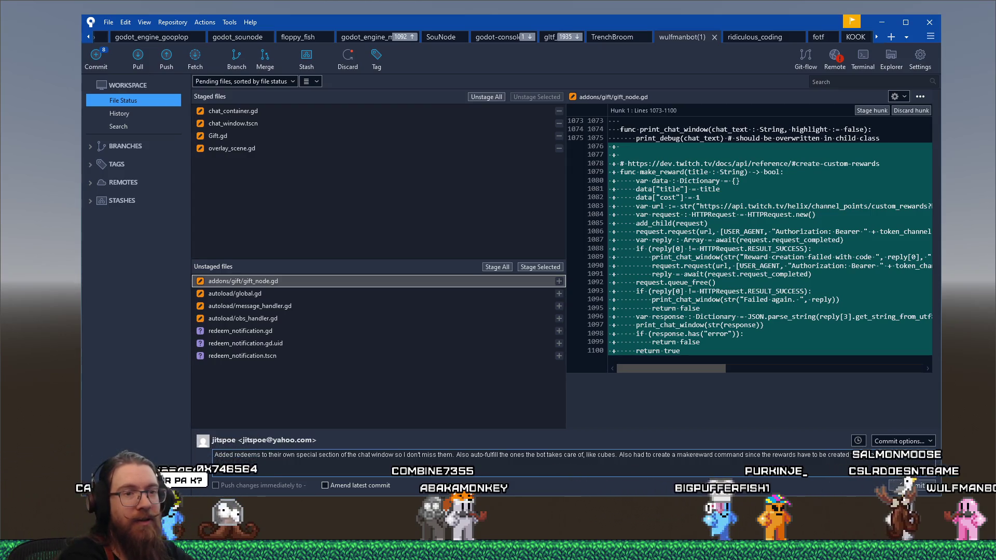
type(" from")
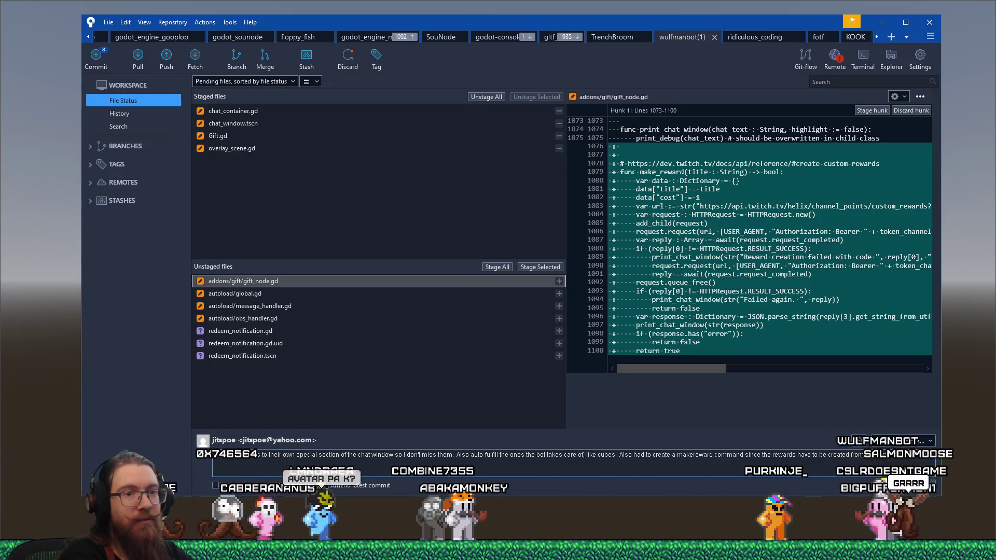
type(" the app in order to fulfill them because")
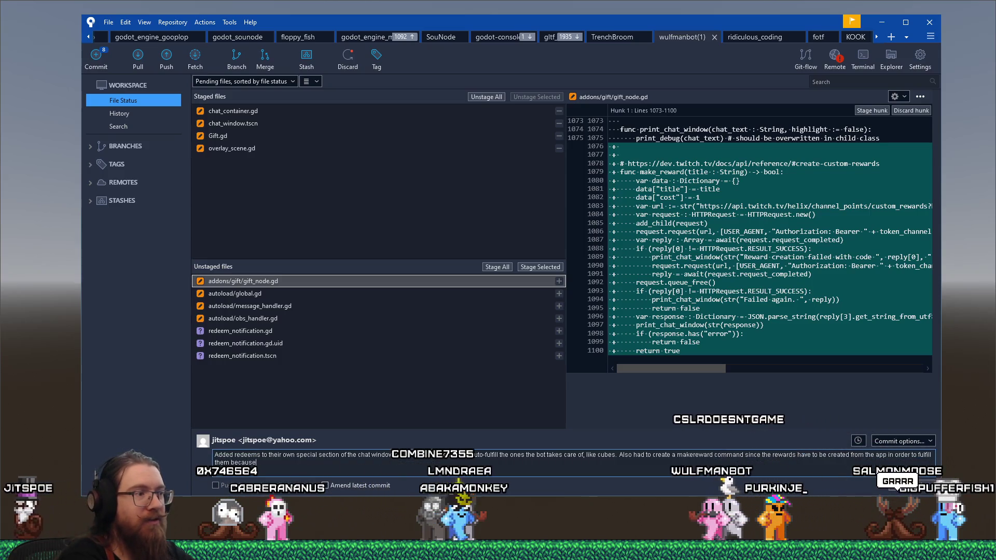
type(" Twitch is dumb.")
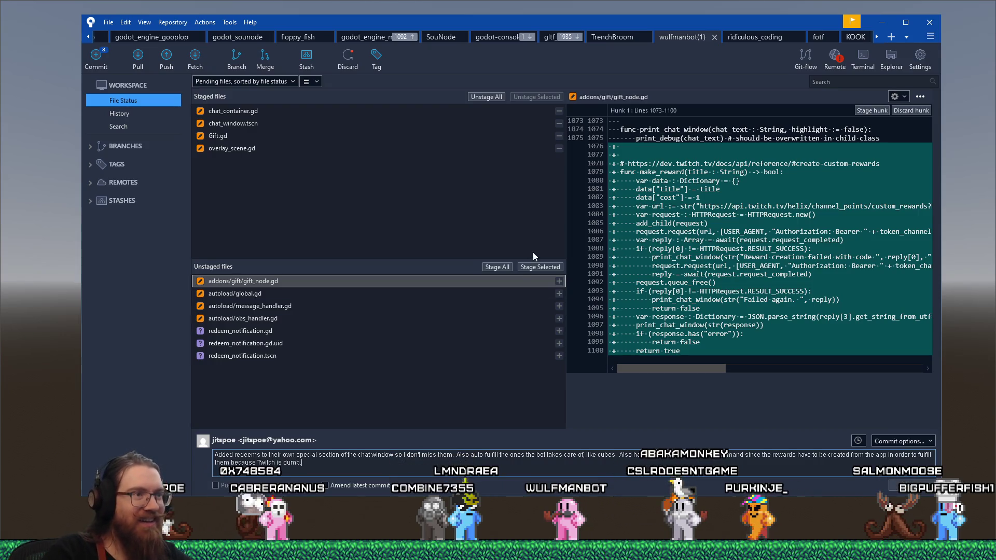
left_click(536, 267)
Stage the global.gd, message_handler.gd and obs_handler.gd changes after reviewing each diff.
left_click(299, 281)
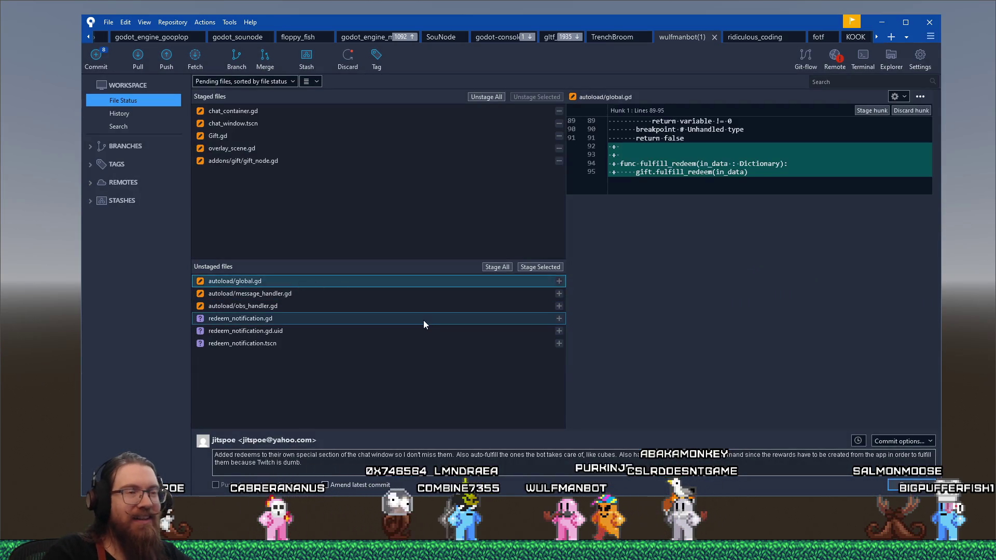
left_click(541, 268)
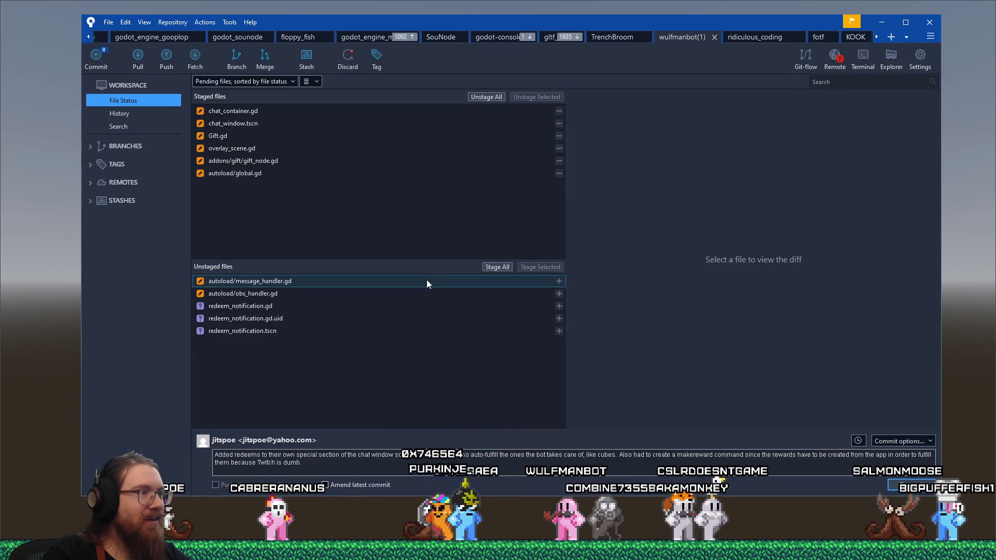
left_click(426, 280)
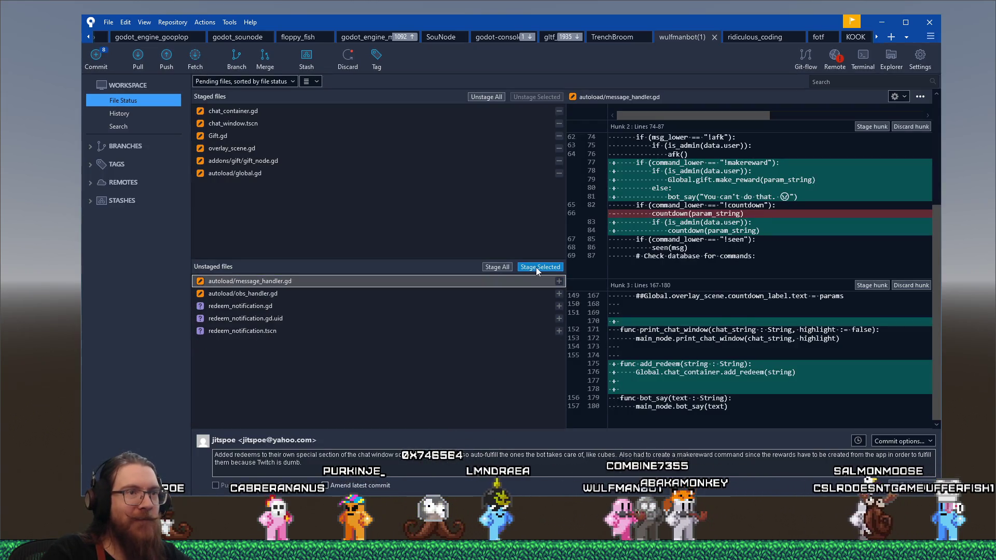
left_click(536, 266)
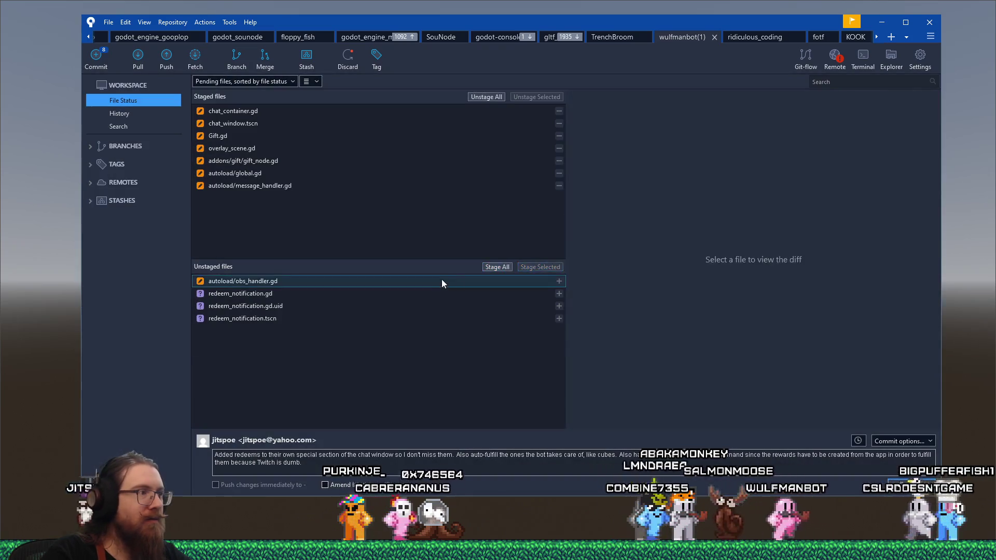
left_click(442, 282)
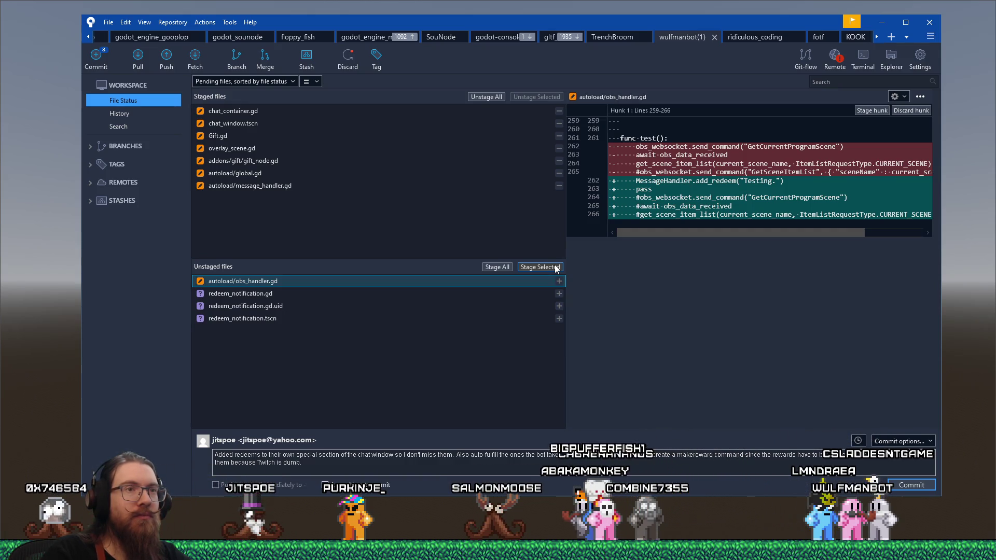
left_click(547, 267)
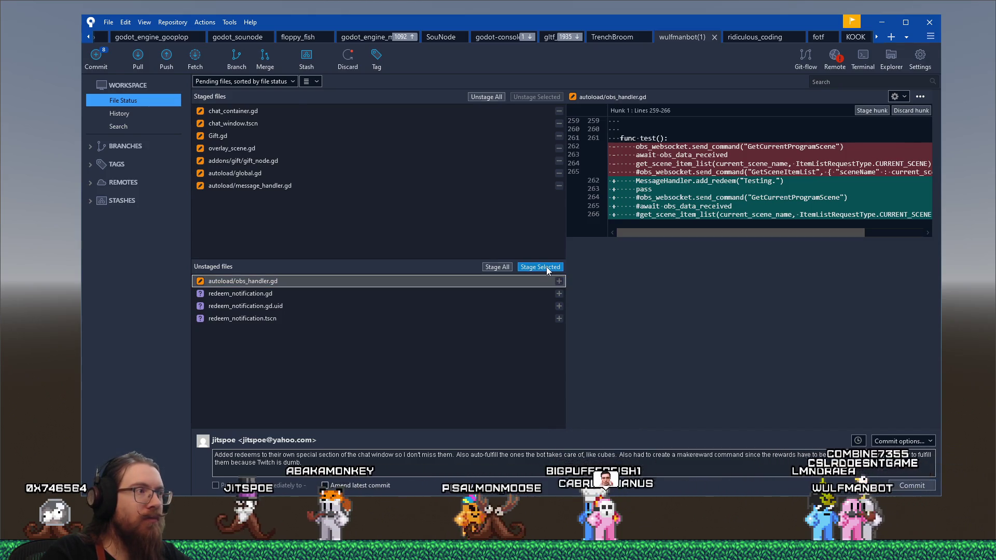
left_click(546, 266)
Stage the three new redeem_notification files and commit the redeems changes.
left_click(432, 284)
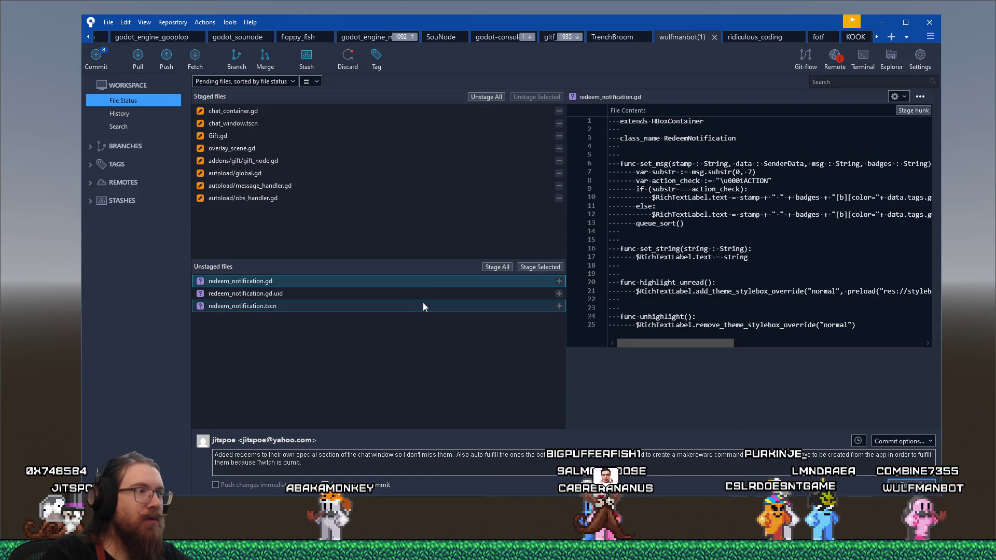
left_click(423, 306, "shift")
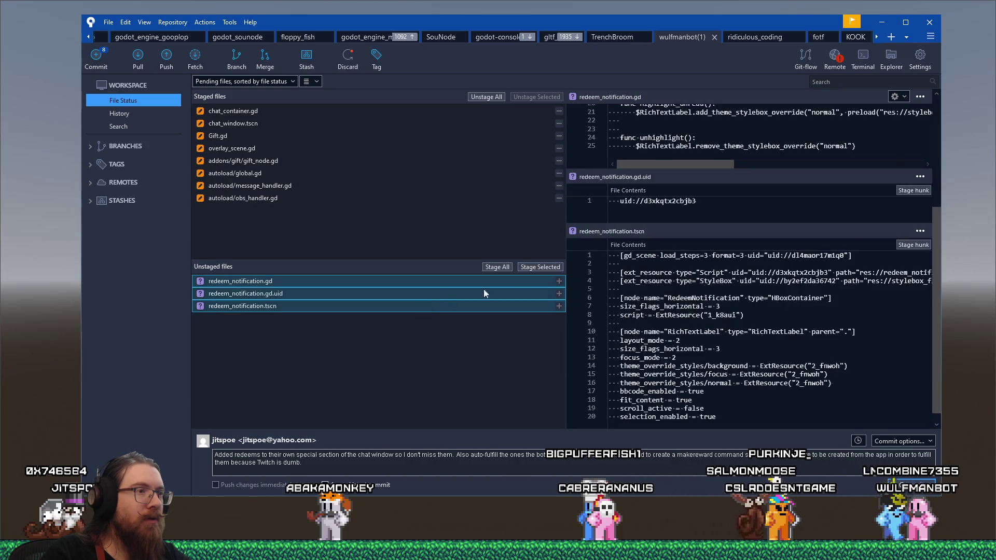
left_click(551, 267)
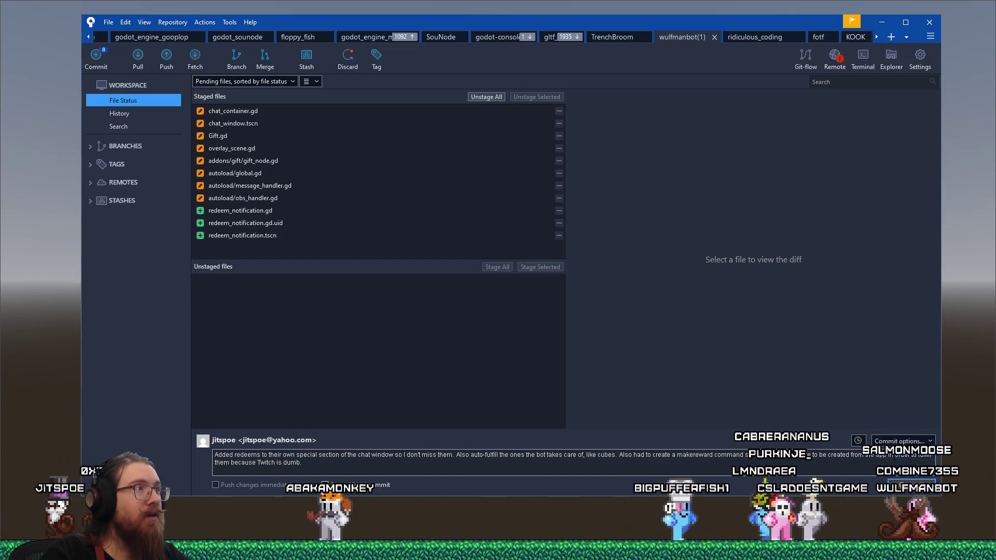
left_click(911, 485)
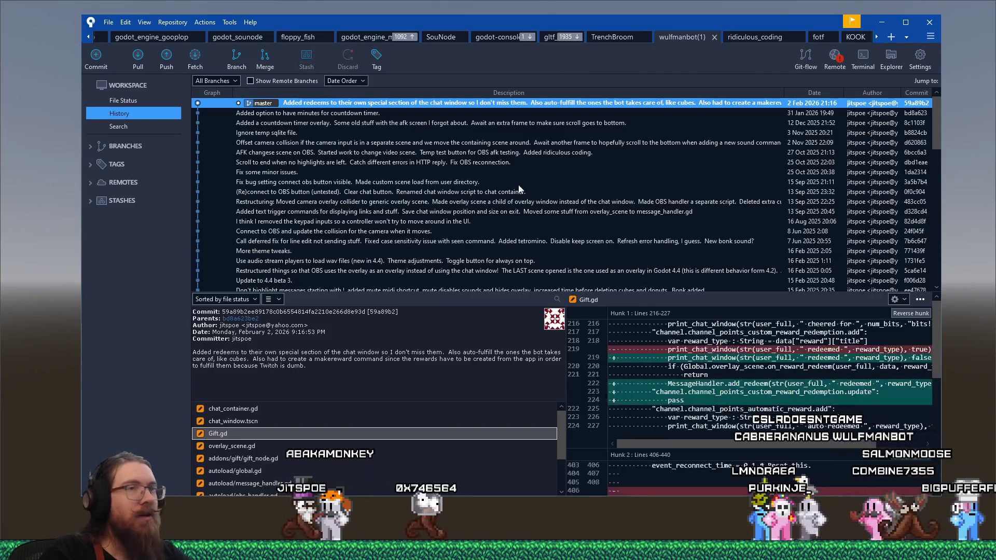
left_click(811, 36)
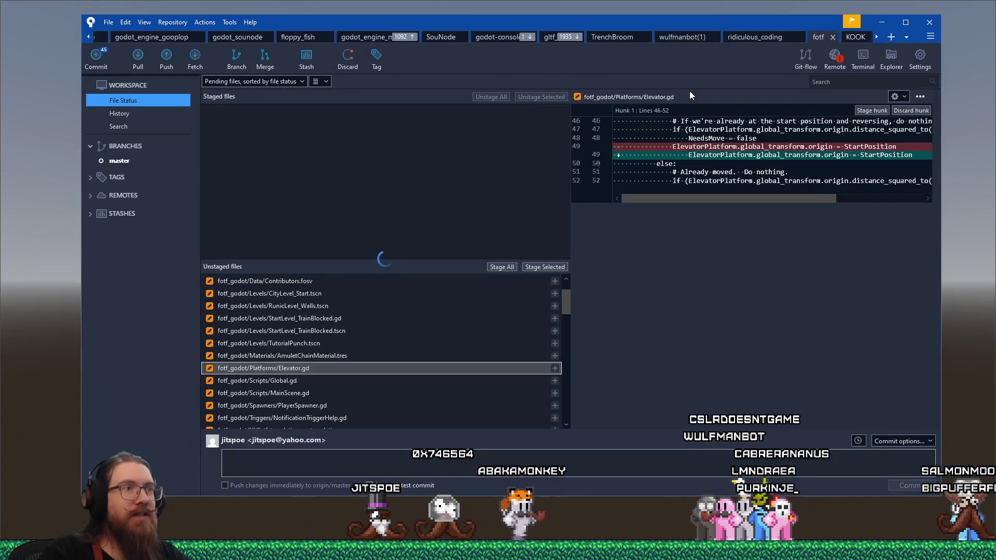
Stage Contributors.fosv in fotf and review the CityLevel_Start.tscn diff.
left_click(403, 284)
left_click(532, 267)
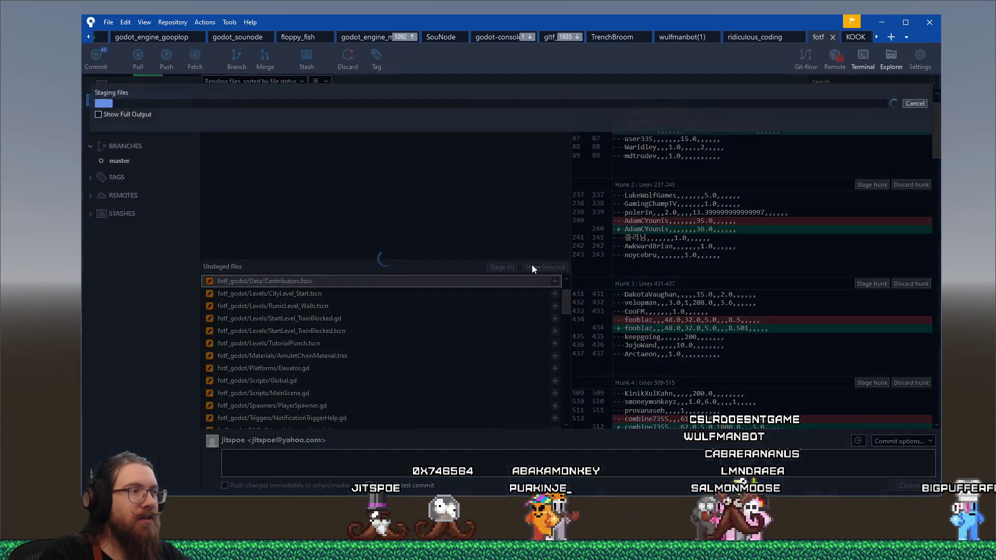
left_click(411, 294)
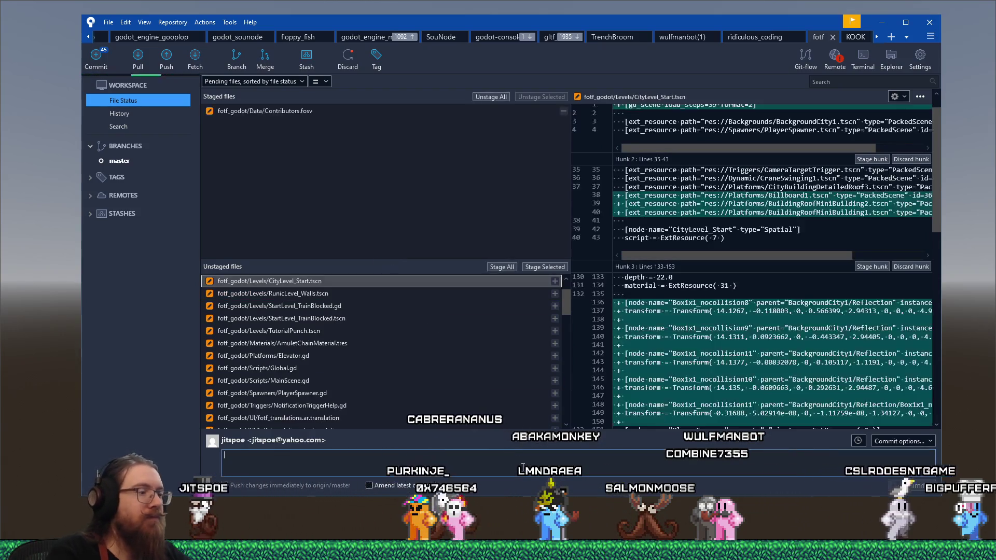
Write the commit message 'Added some more art to CityLevel_Start.' and stage CityLevel_Start.tscn.
left_click(523, 467)
type("M")
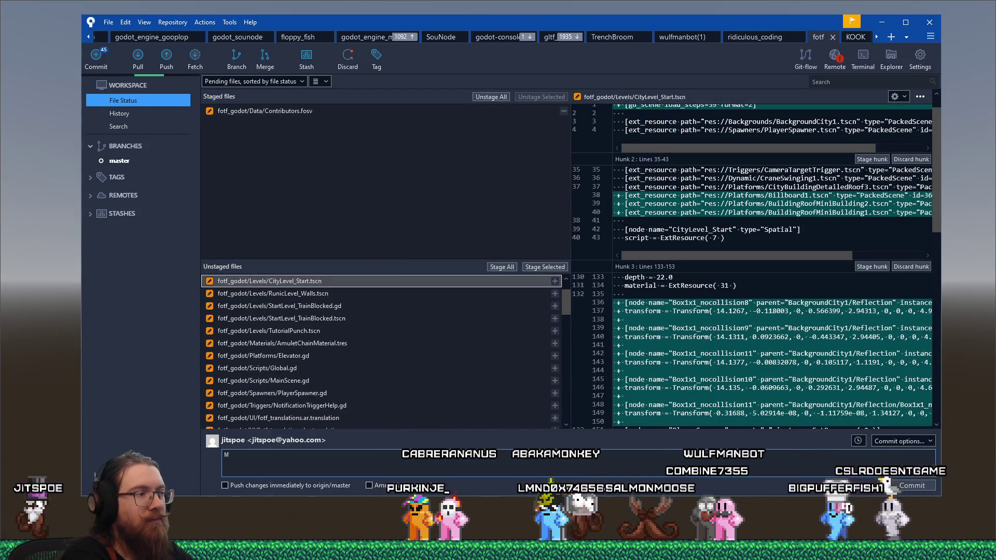
key("BackSpace")
type("Added some more art to City")
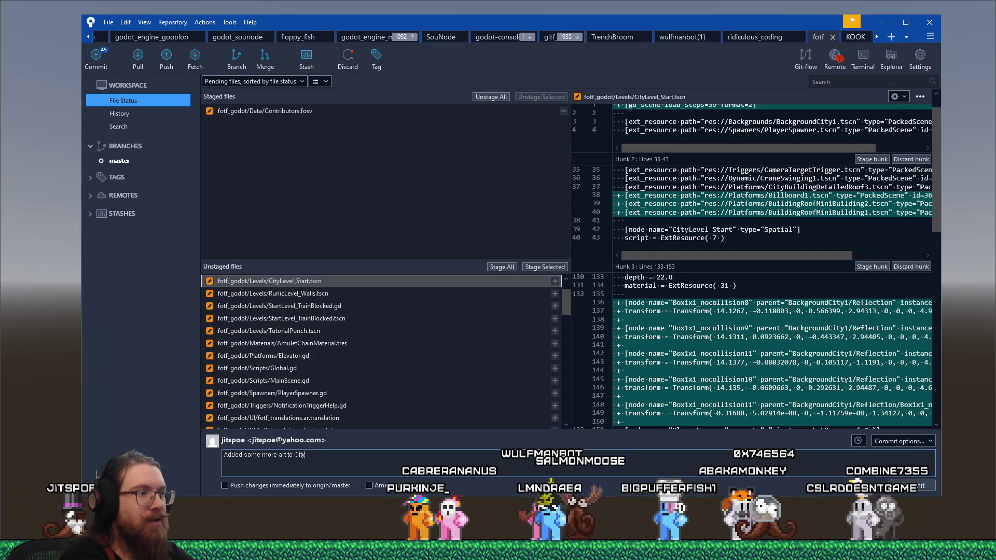
type("Level_Start.")
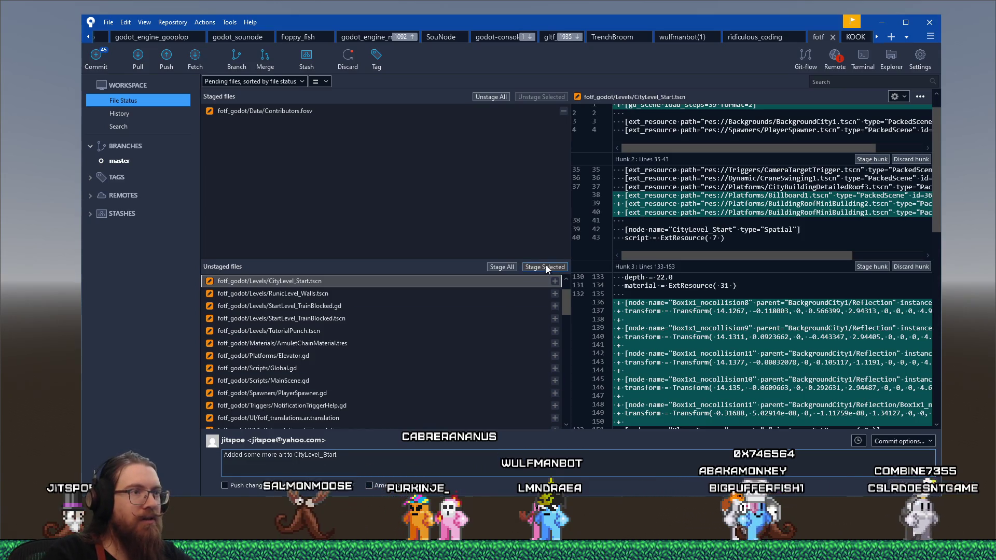
left_click(539, 268)
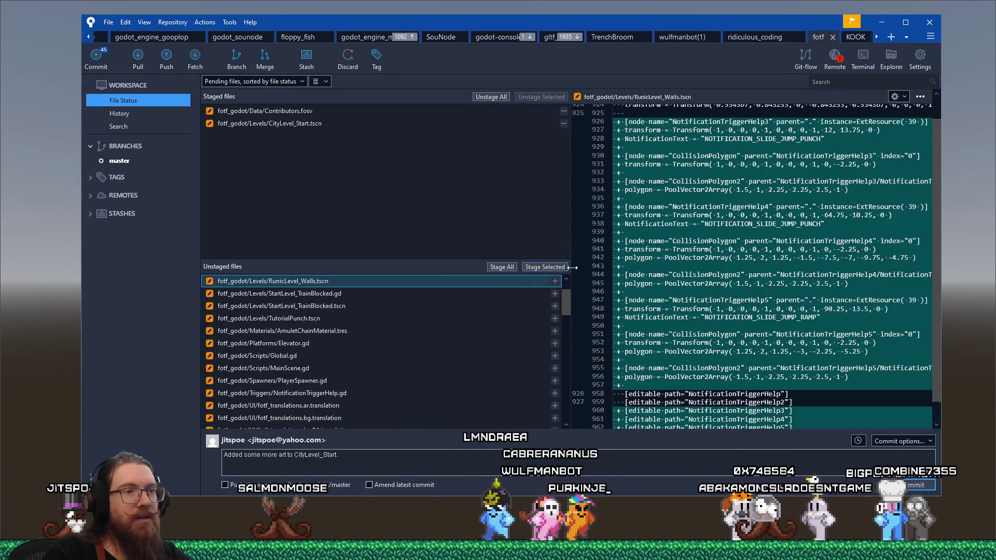
Add 'Added more help triggers to RunicLevel_Walls.' to the message and stage RunicLevel_Walls.tscn.
scroll(708, 286, "up", 1)
scroll(707, 286, "down", 2)
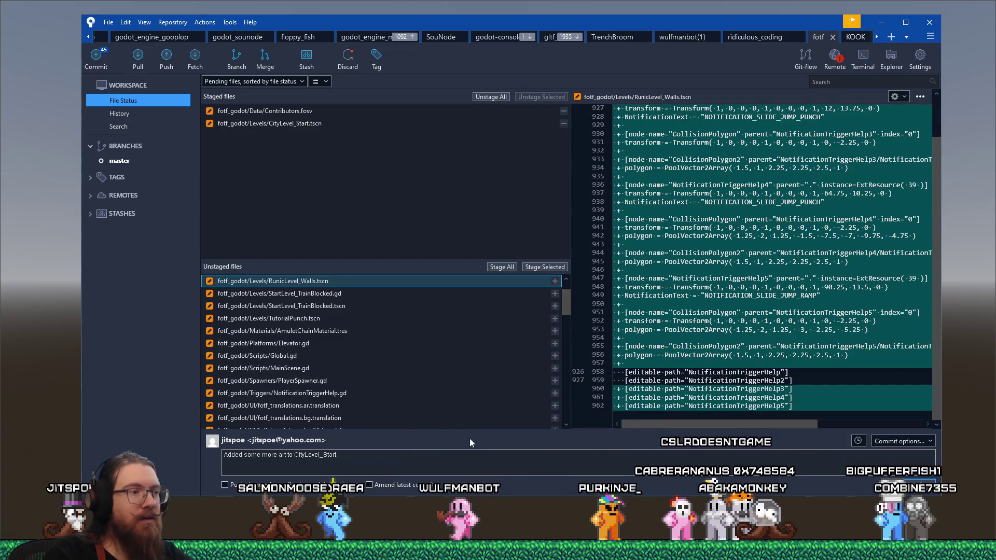
left_click(449, 456)
type("Added more help triggers to RunicLevel_Walls.")
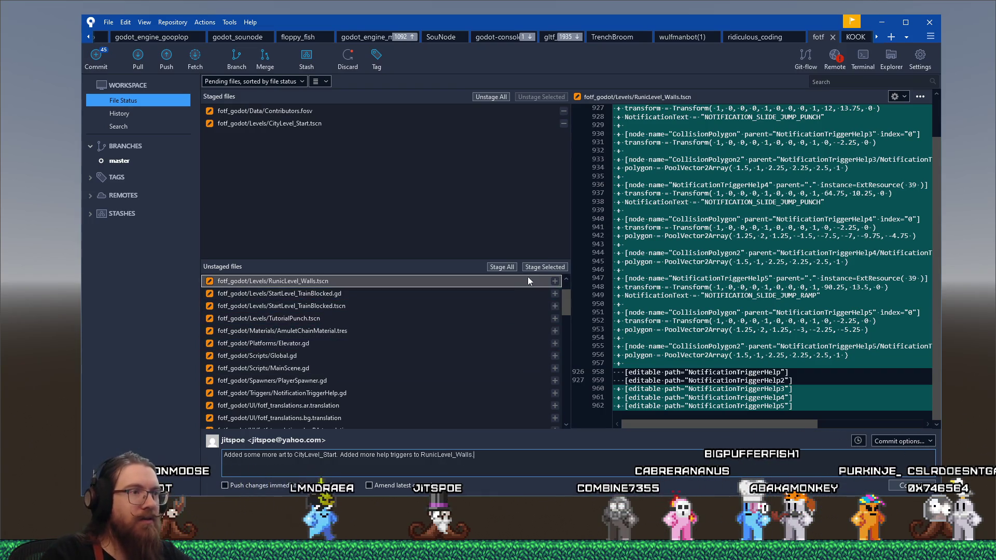
left_click(530, 266)
left_click(422, 281)
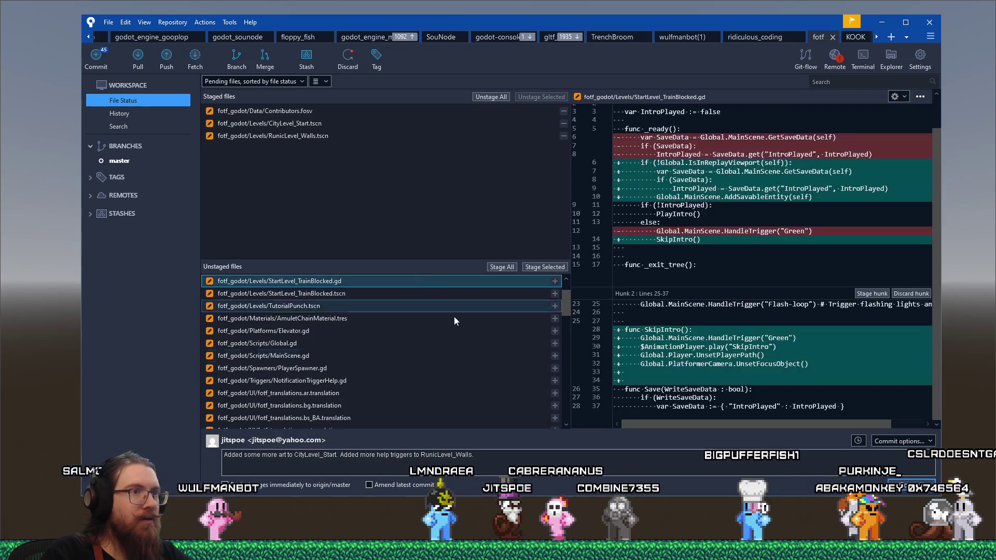
Describe the StartLevel_TrainBlocked unusable level-end trigger fix in the message and stage the script.
left_click(525, 459)
type("Fixed ")
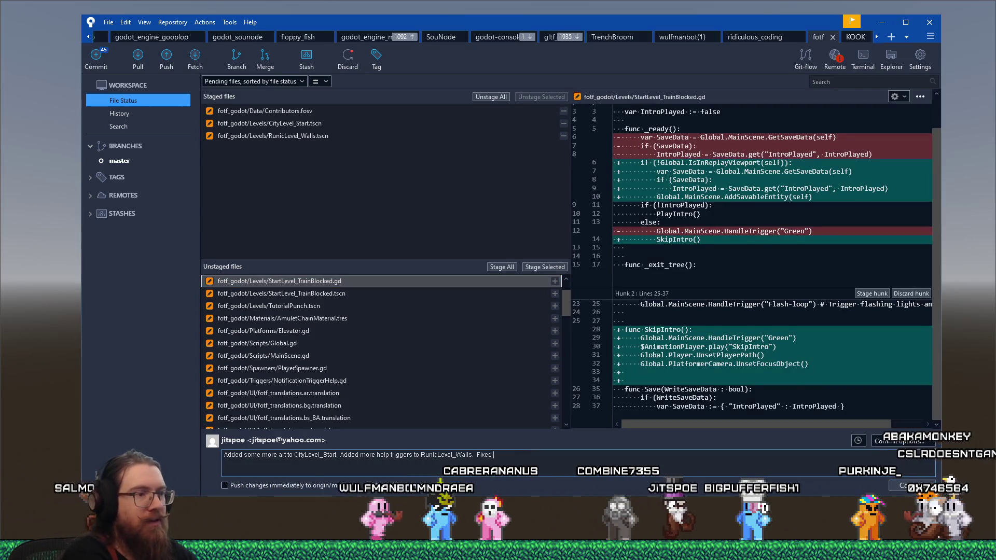
type("bug where ")
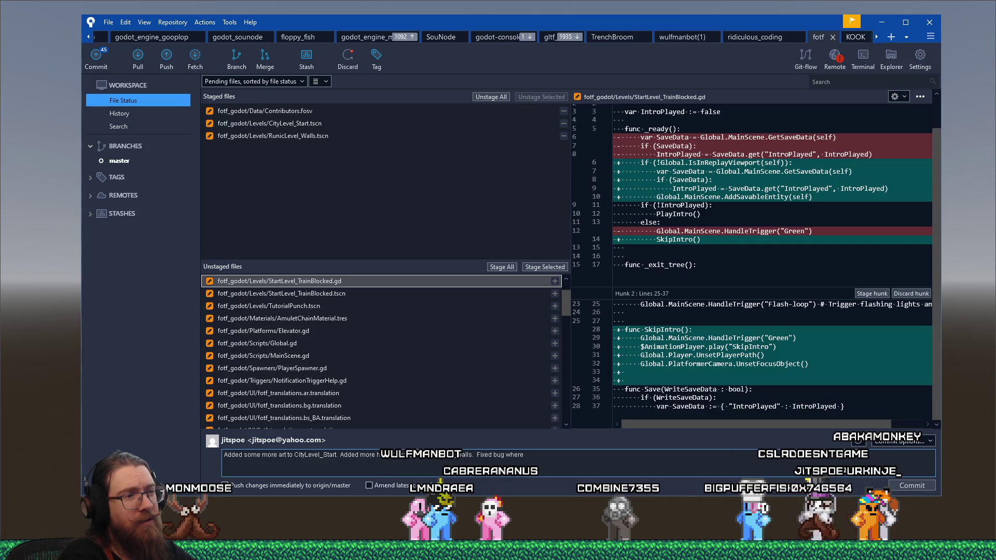
type(" if crashing from")
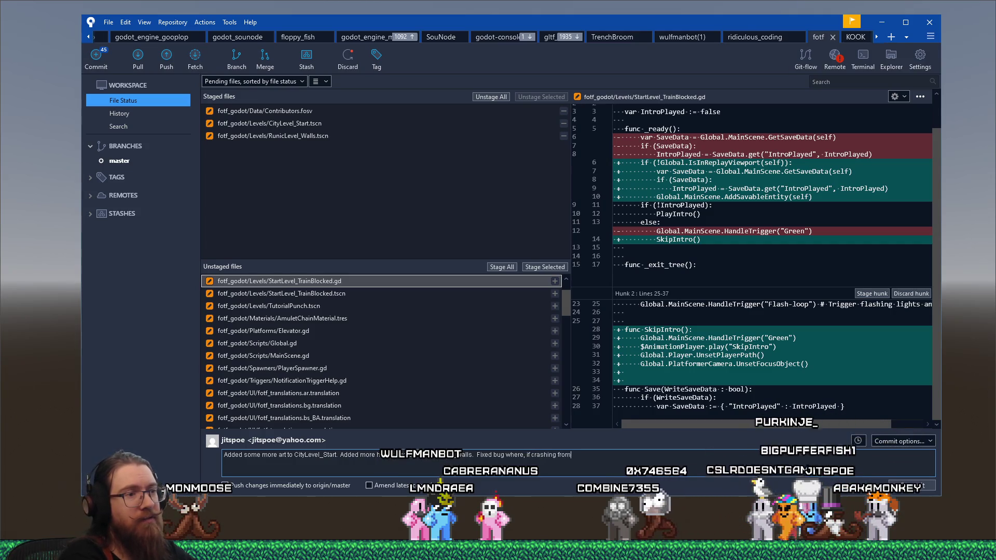
type("oning fr")
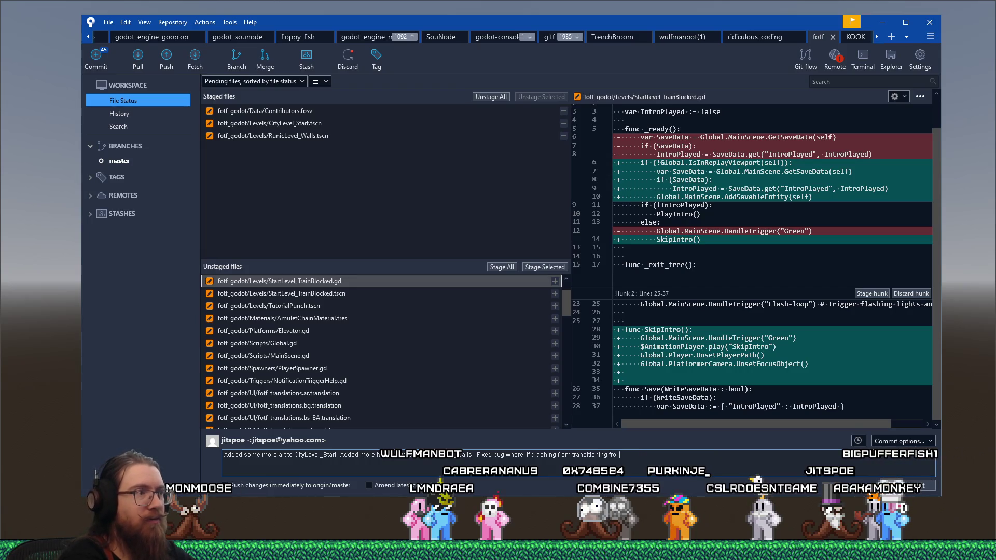
type("om StartLevel_")
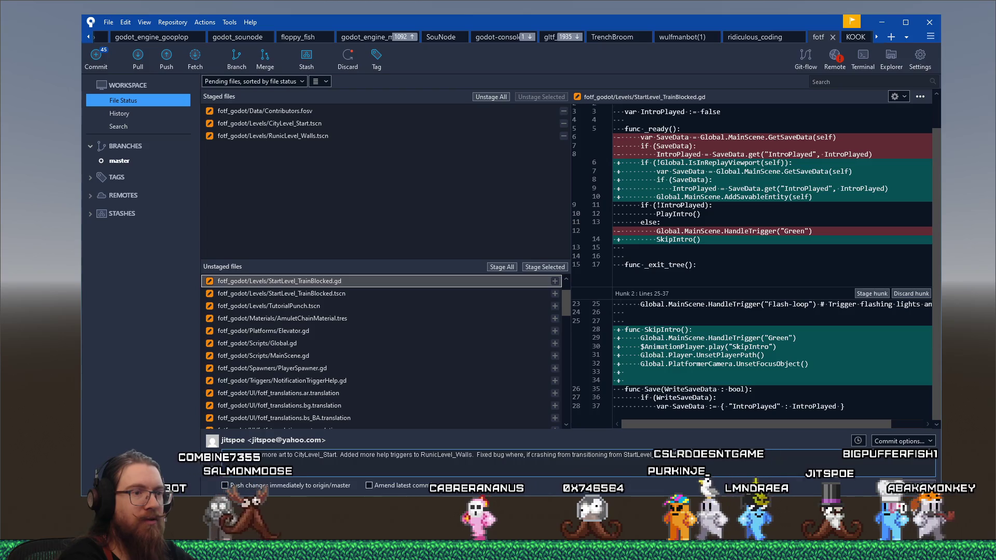
type("TrainBlocked, the")
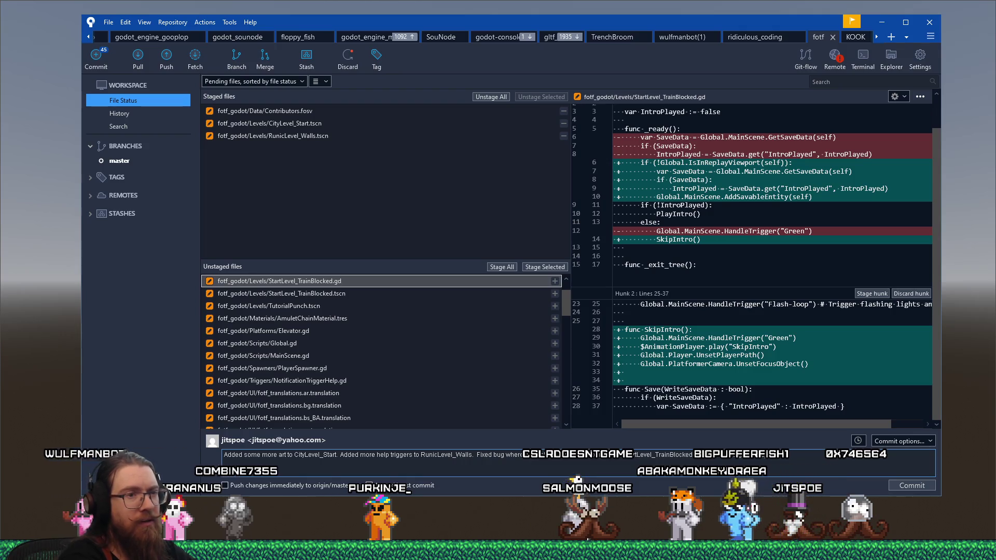
type("level end trigger would n")
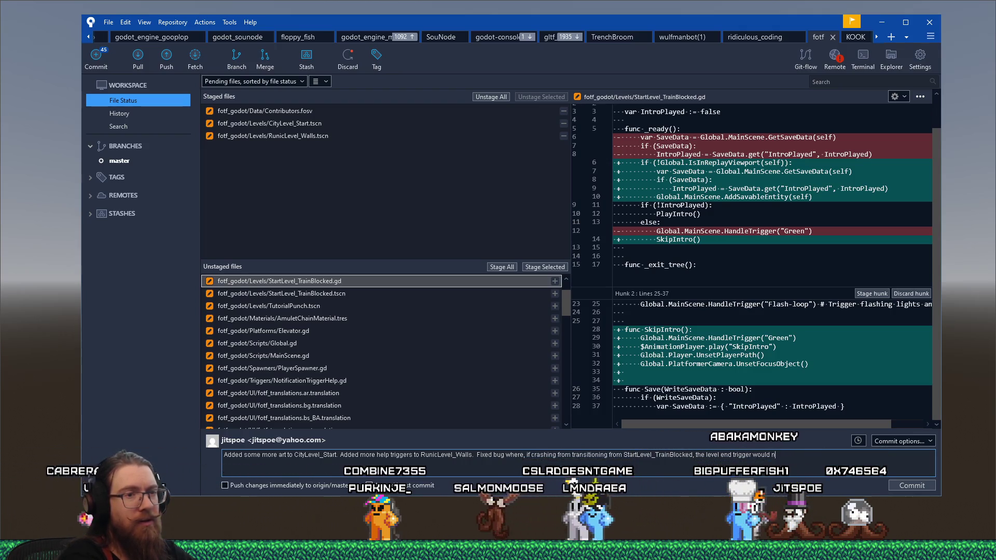
type("ot be usable, bu")
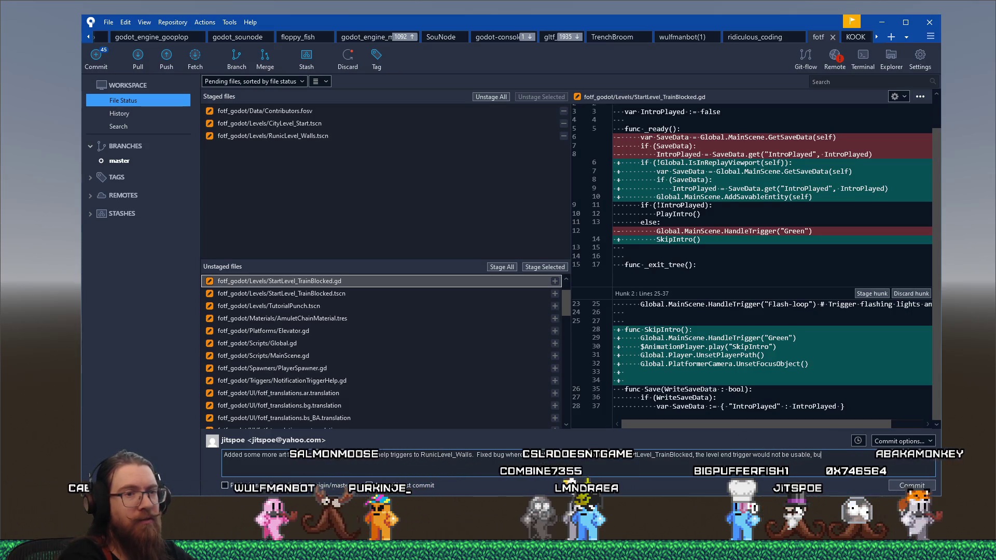
type("t the lev")
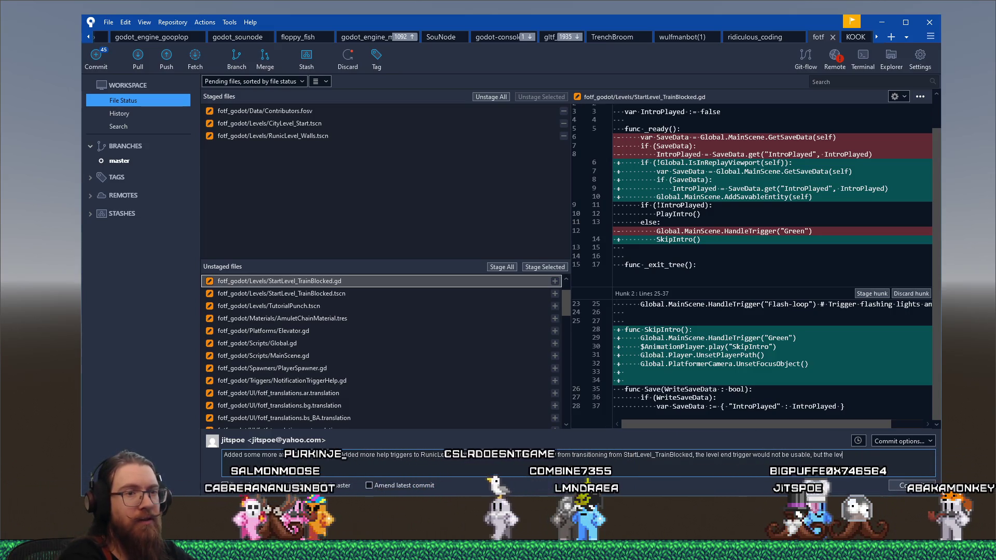
type("el_Start.")
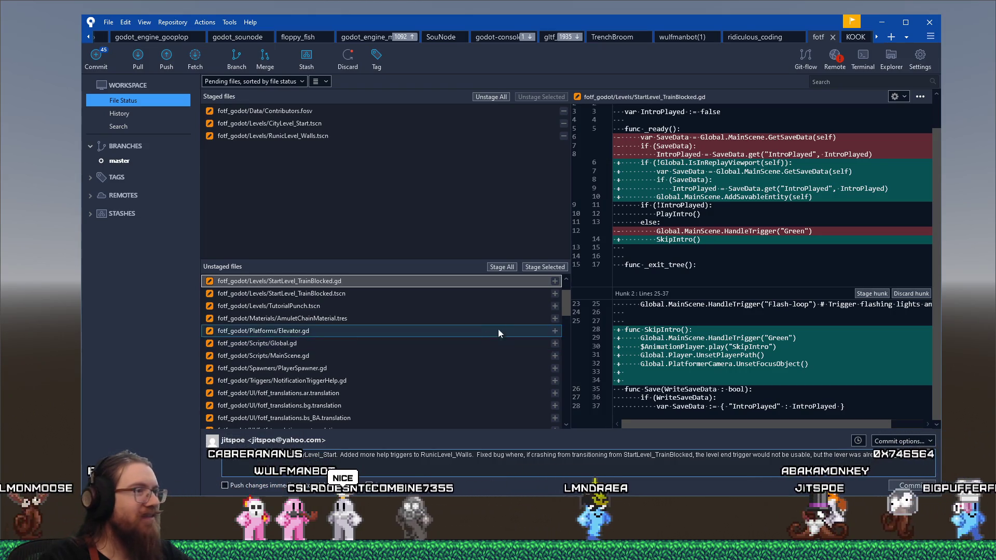
left_click(543, 268)
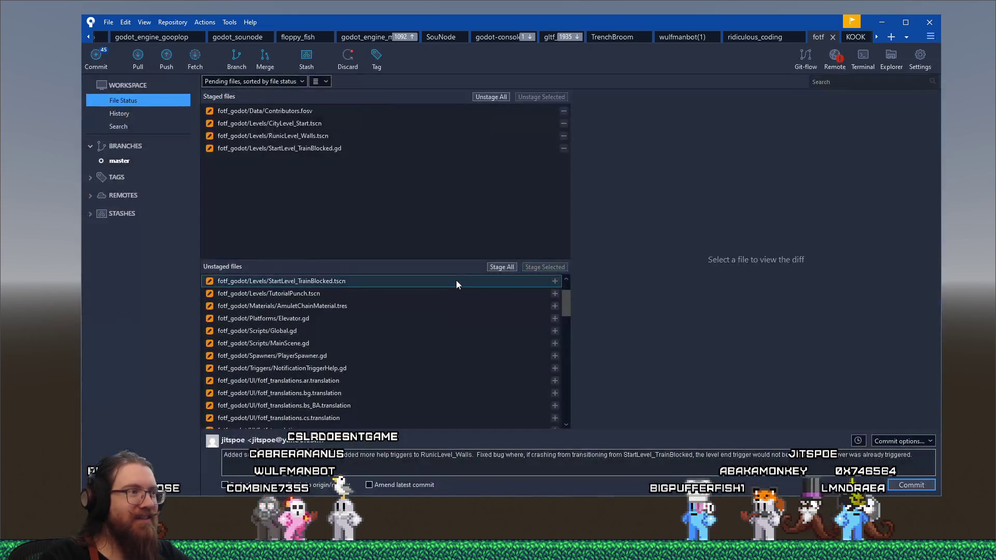
Discard the added Skeleton bone lines in StartLevel_TrainBlocked.tscn and stage the remaining scene changes.
left_click(456, 280)
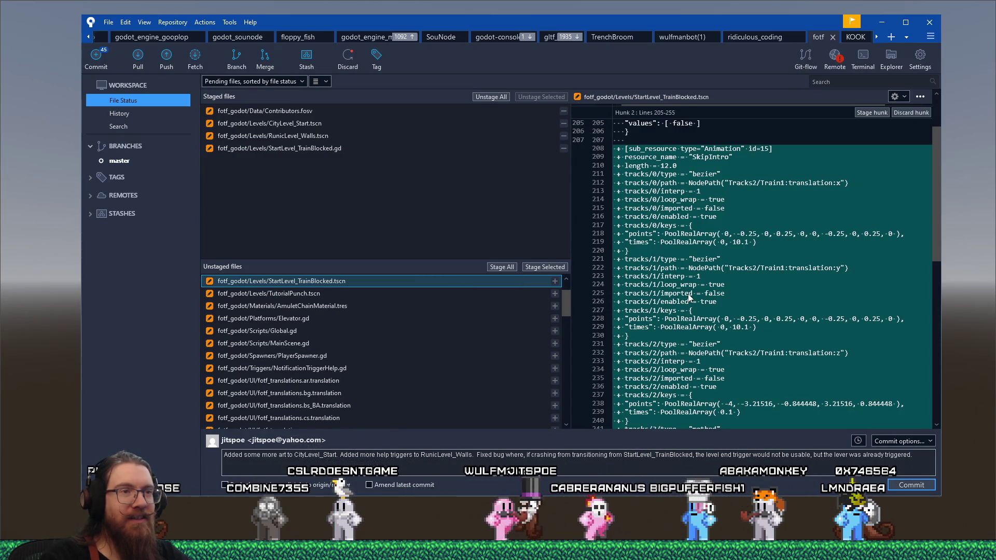
scroll(688, 296, "down", 10)
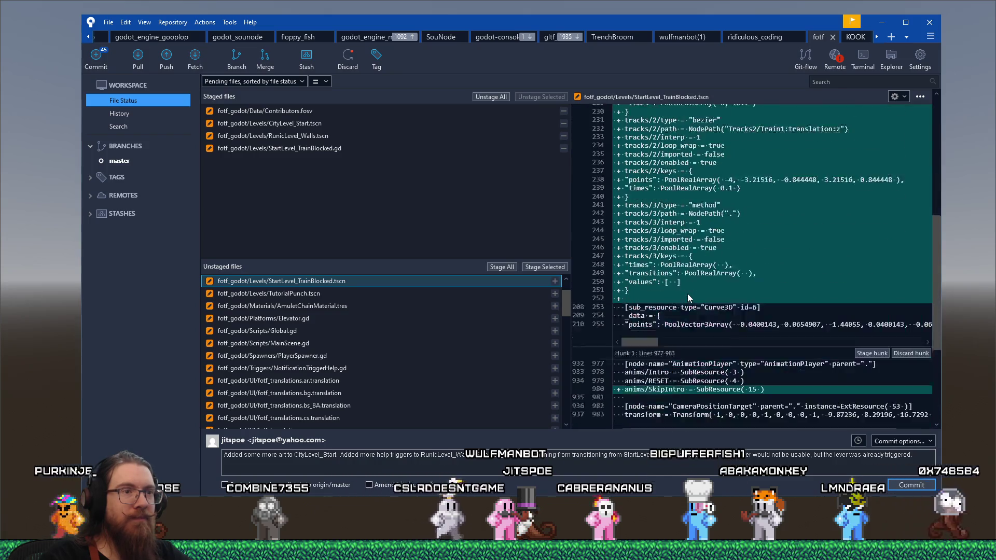
scroll(742, 303, "down", 3)
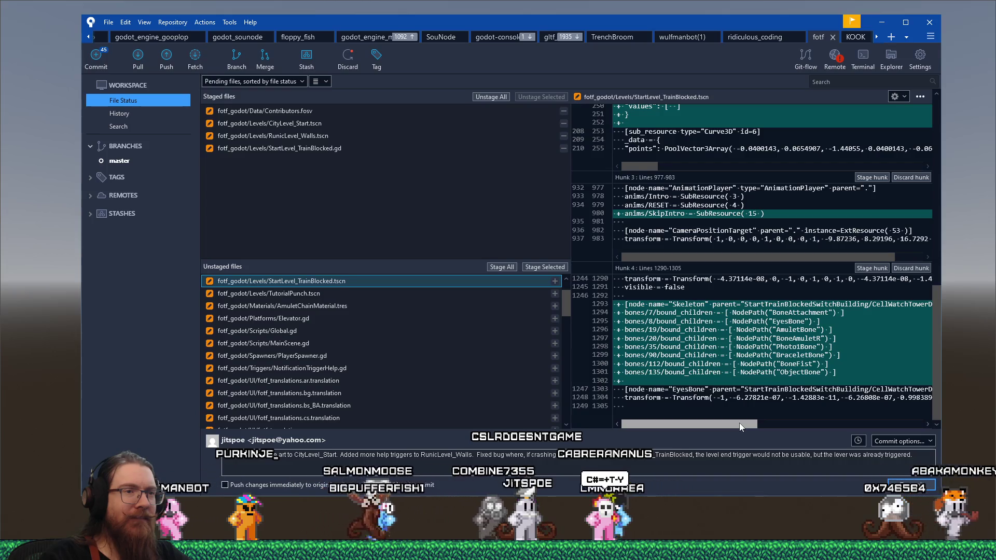
mouse_move(739, 422)
left_mouse_down()
mouse_move(931, 419)
mouse_move(734, 393)
left_mouse_up()
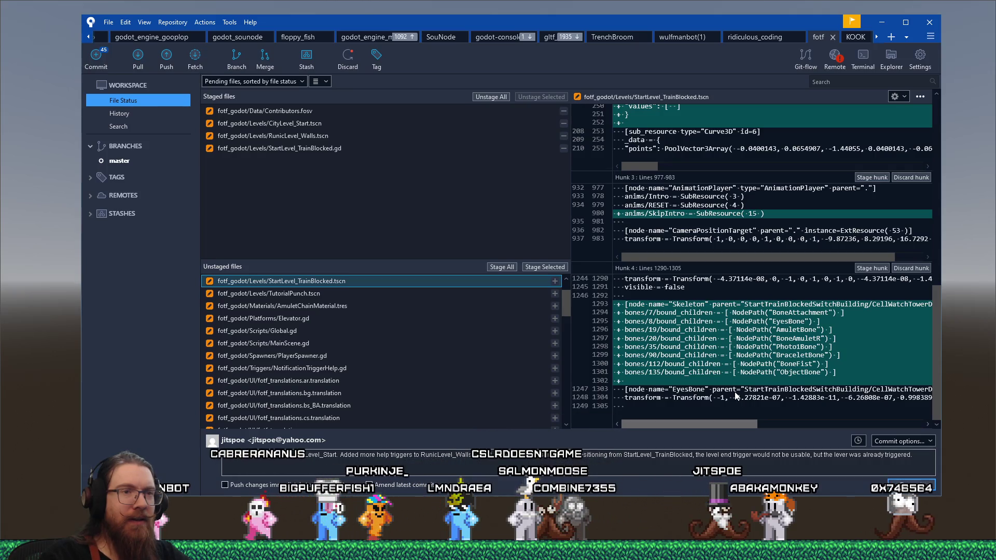
scroll(735, 395, "right", 5)
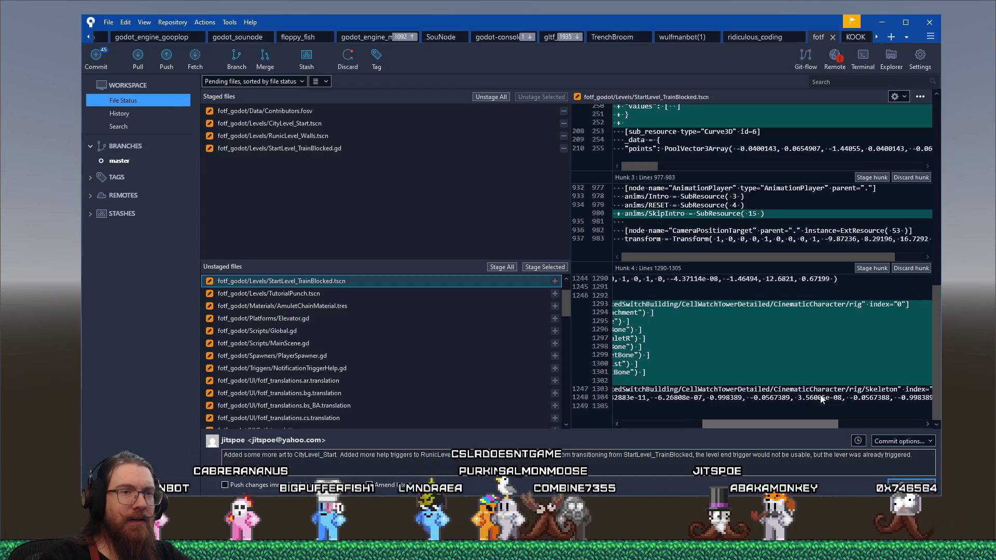
scroll(726, 391, "left", 5)
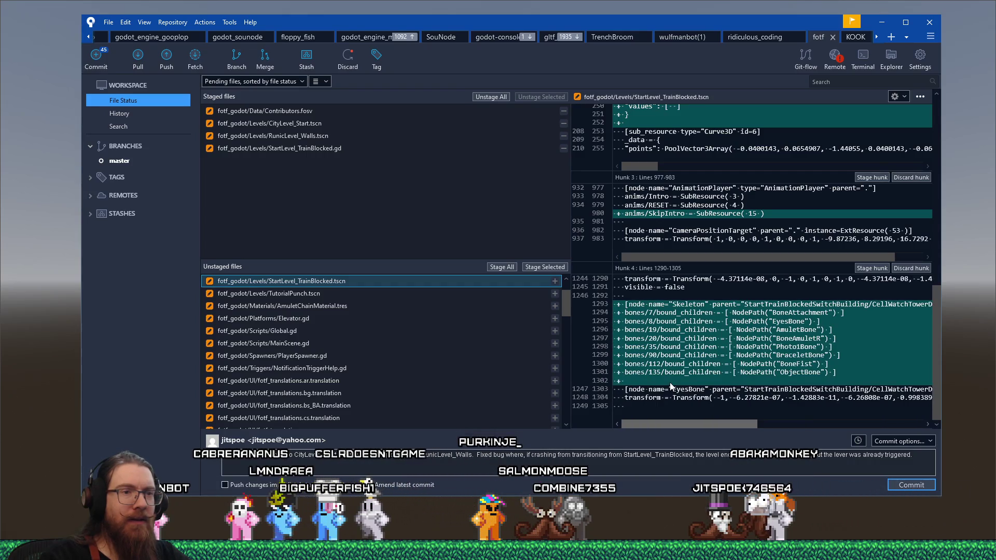
left_click(672, 383)
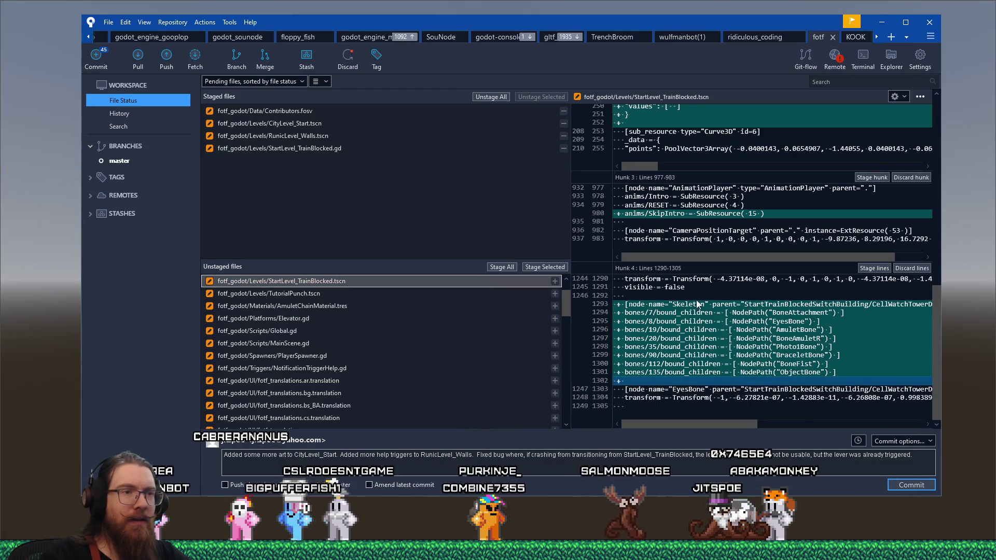
left_click(913, 269)
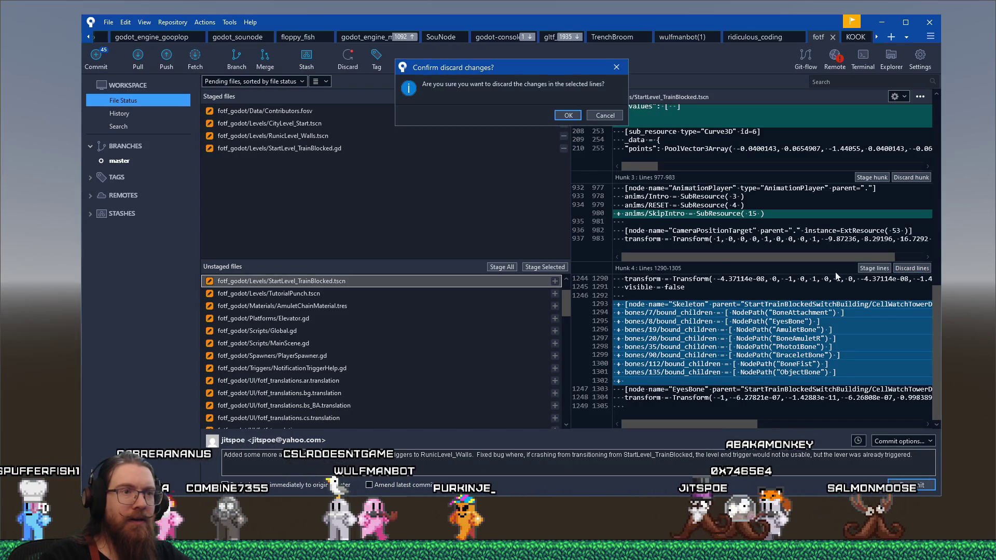
left_click(569, 115)
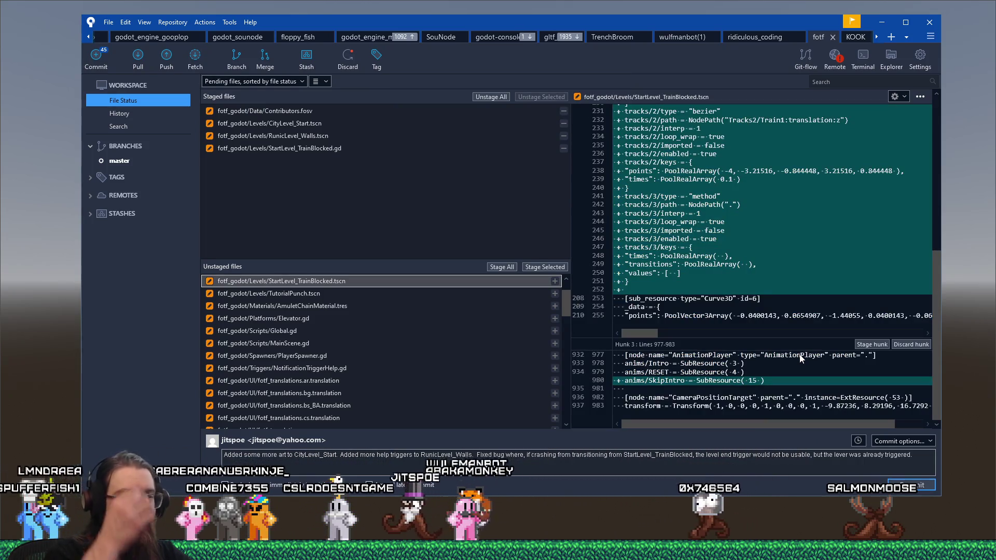
scroll(707, 282, "up", 10)
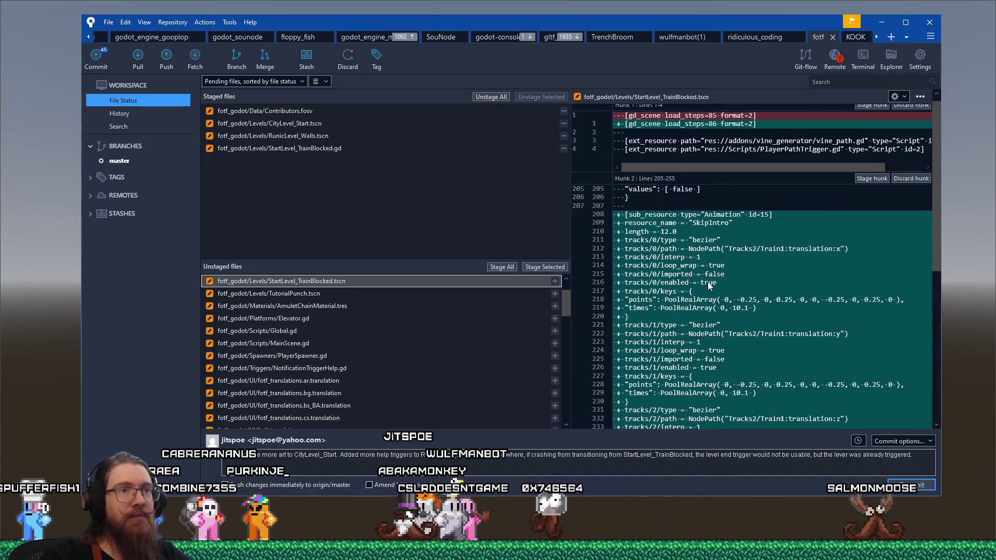
left_click(540, 268)
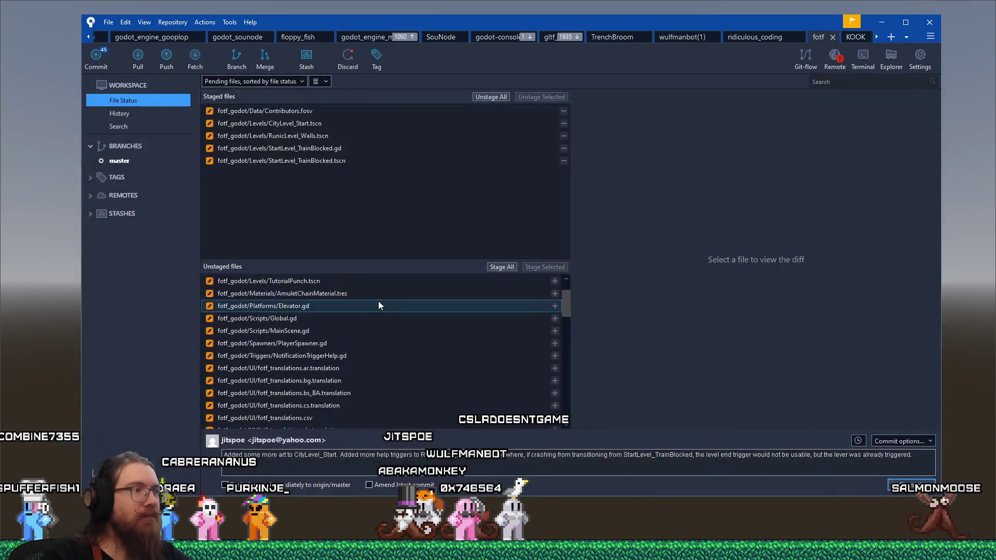
left_click(390, 284)
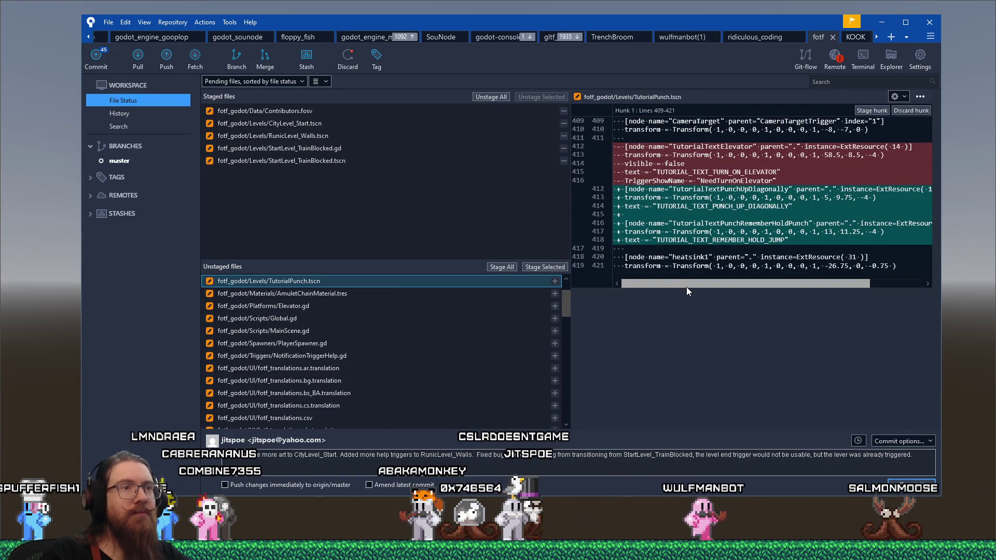
Stage TutorialPunch.tscn and add punching-tutorial and failed-jump notification notes to the message.
left_click(929, 456)
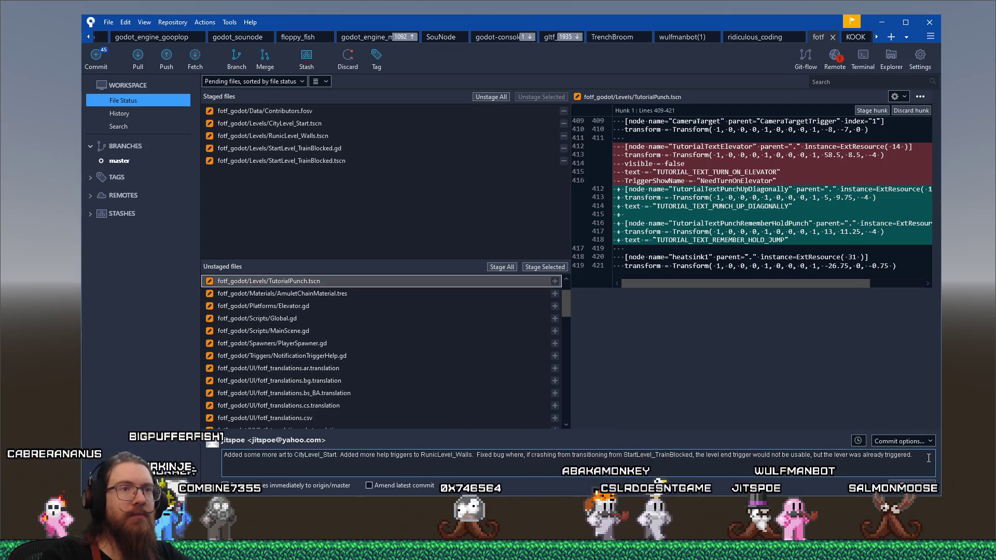
left_click(552, 269)
type("Added a couple more tips")
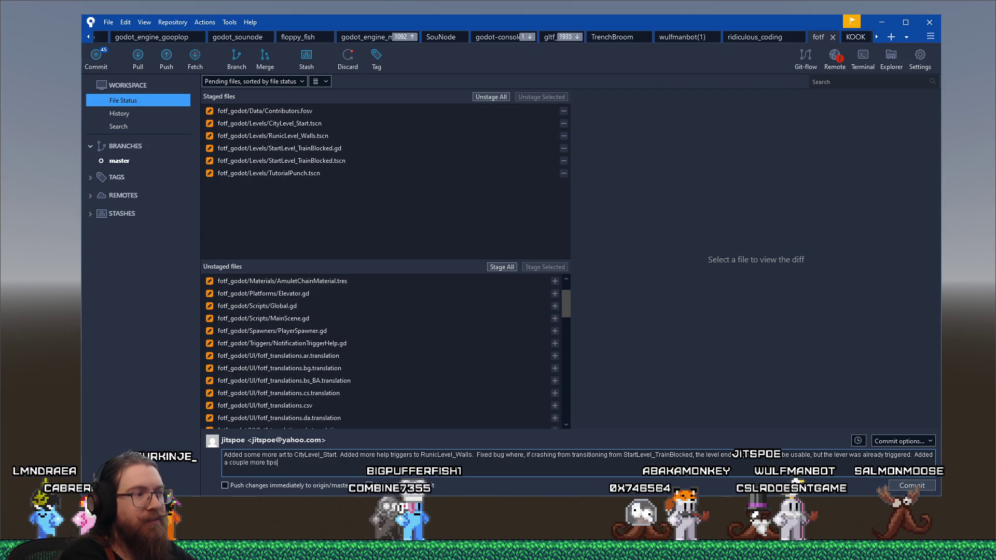
type("in the ")
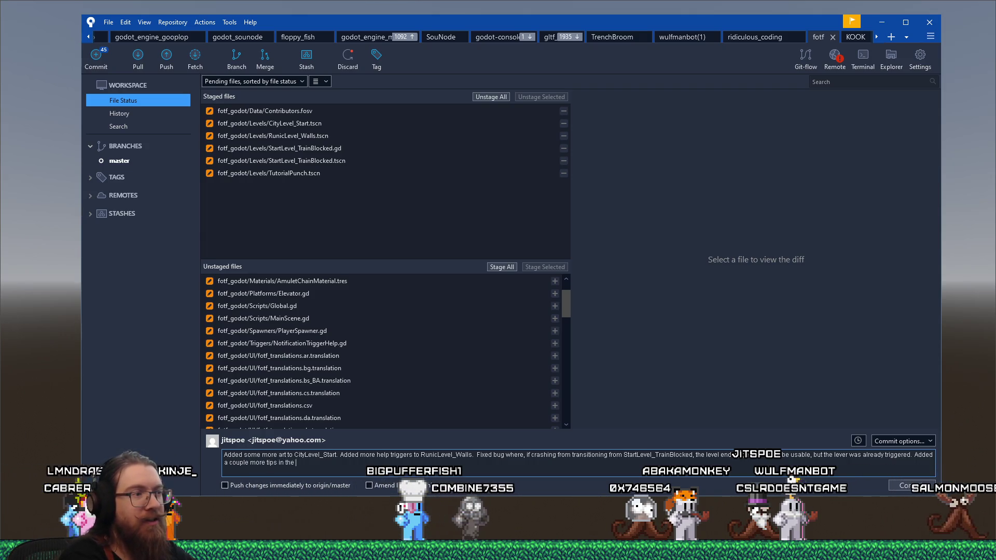
type("punch")
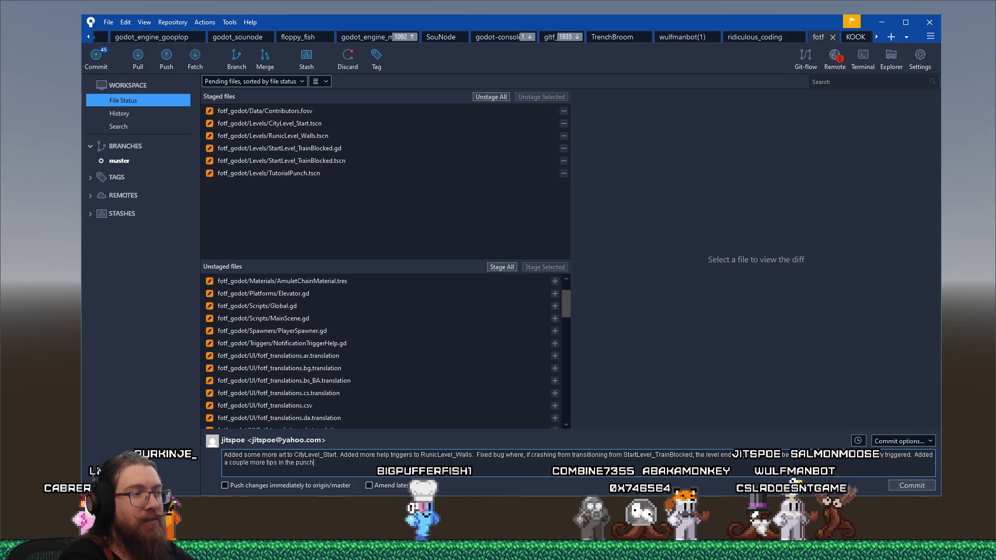
type("ing tutorial.  Added ")
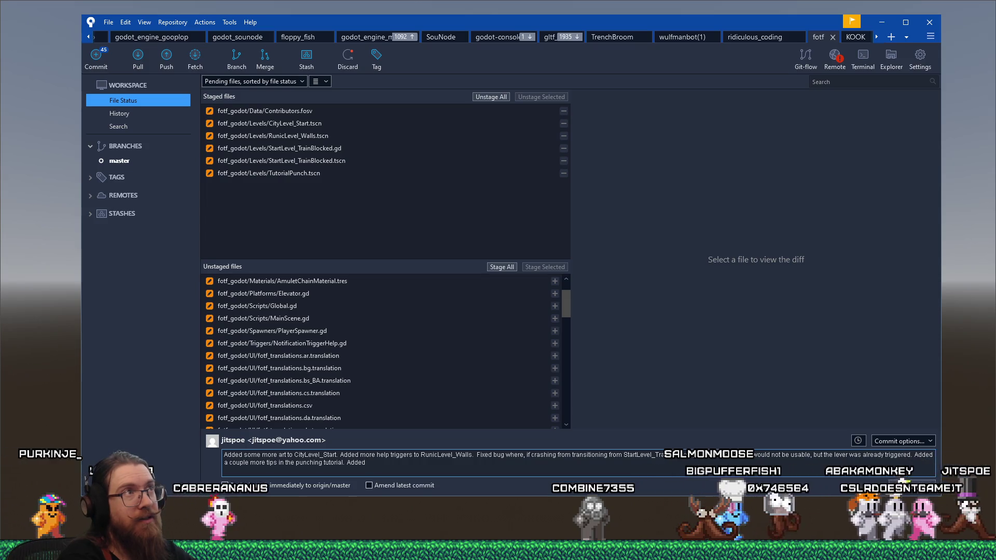
type("notific")
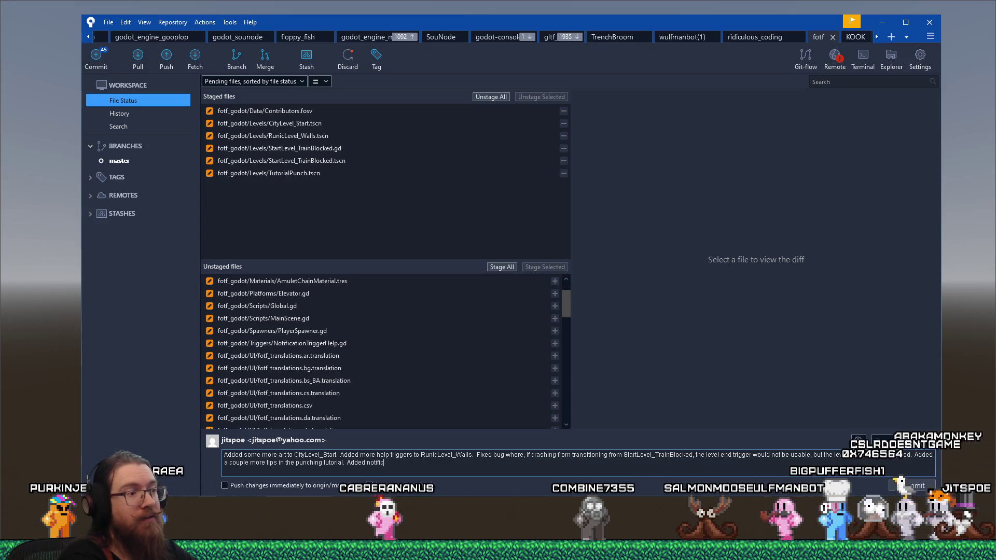
type("ation that there is a tutorial within the menu after afail")
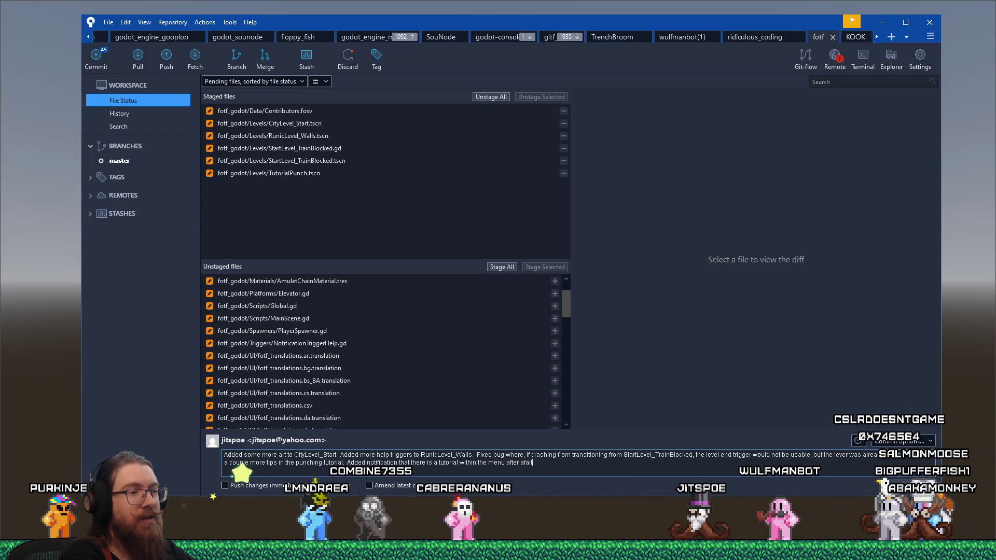
key("BackSpace")
type("after a")
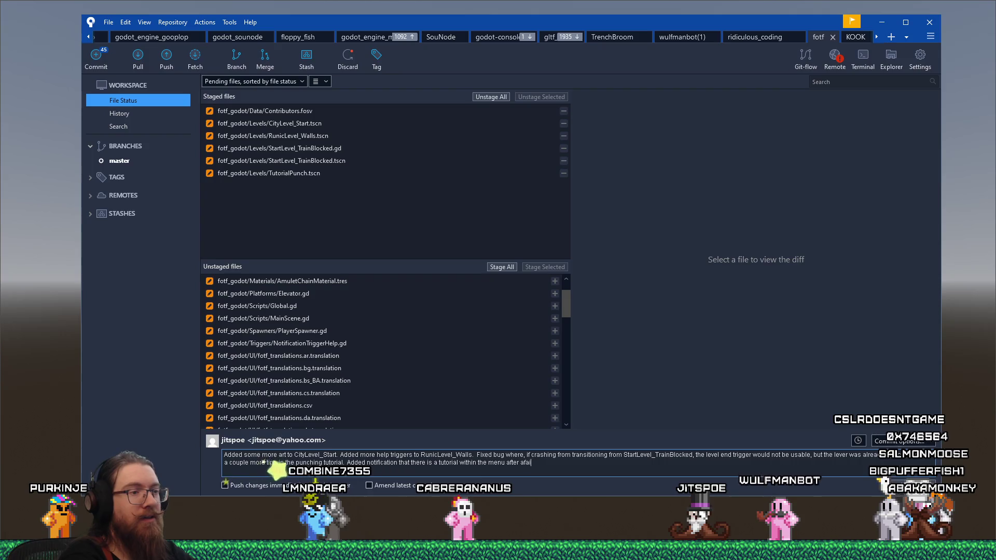
key("ctrl+BackSpace")
key("ctrl+BackSpace")
key("ctrl+BackSpace")
type("after fail")
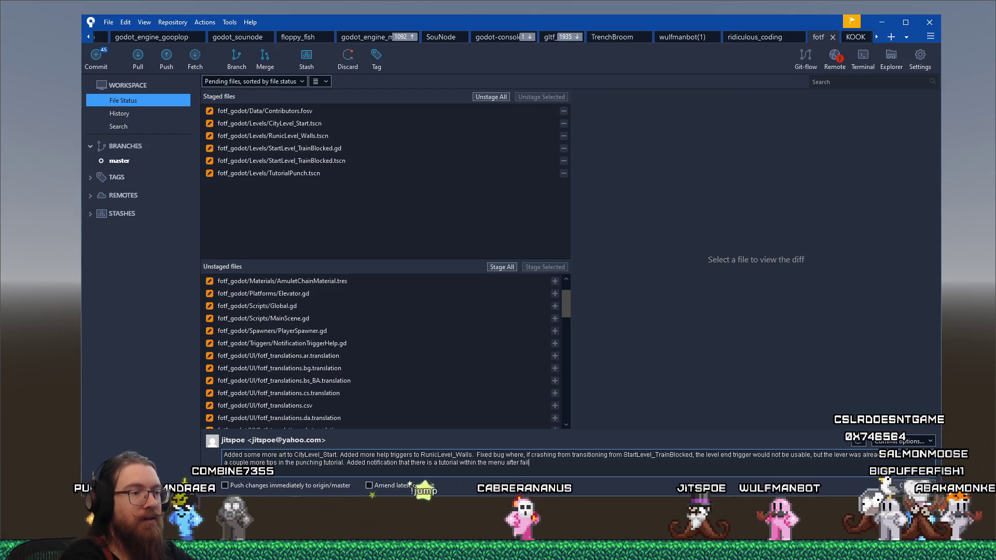
type("ing a jump a few times.")
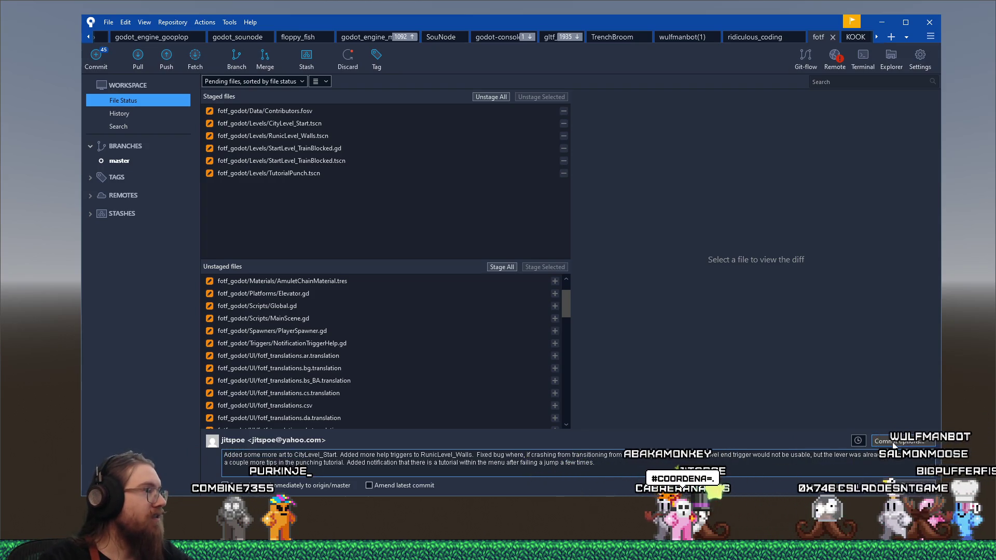
left_click(485, 282)
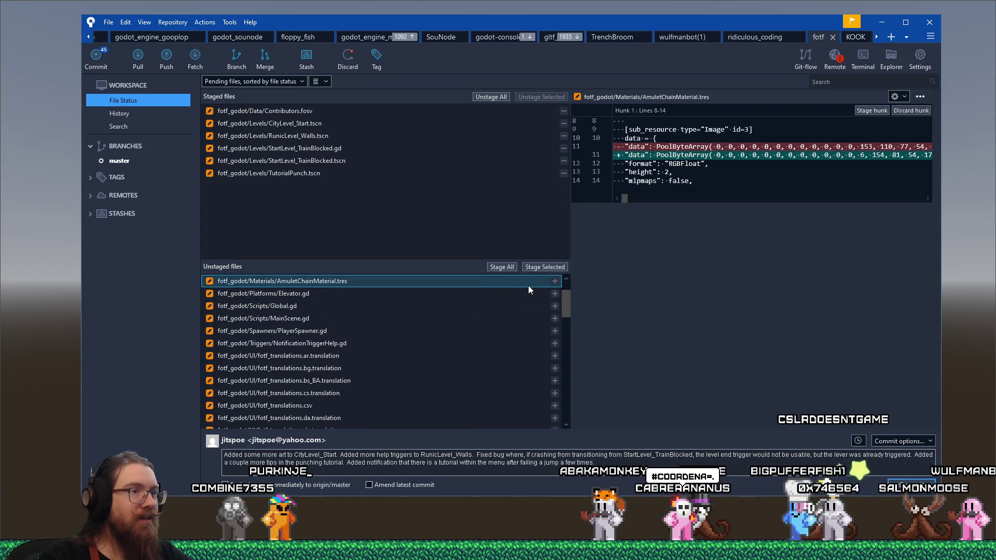
Discard the AmuletChainMaterial.tres changes.
right_click(528, 286)
left_click(596, 376)
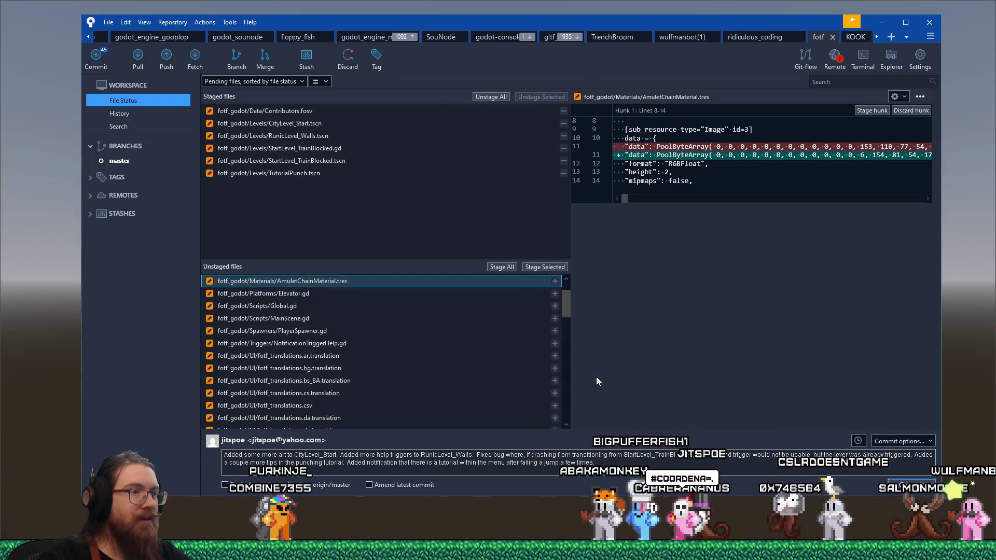
left_click(562, 119)
left_click(433, 282)
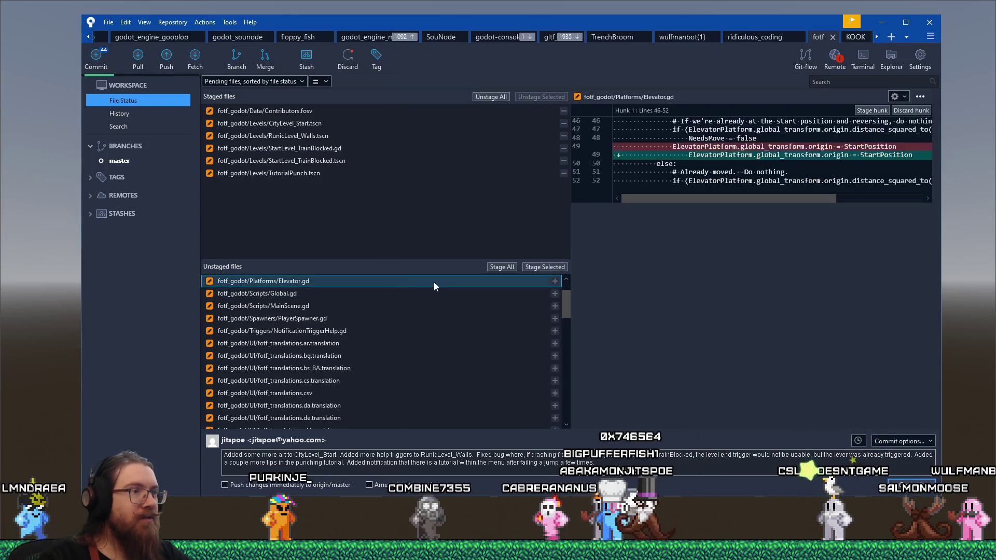
Note the elevator fix ending 'trying to ride it back down.' and stage Elevator.gd.
left_click(605, 462)
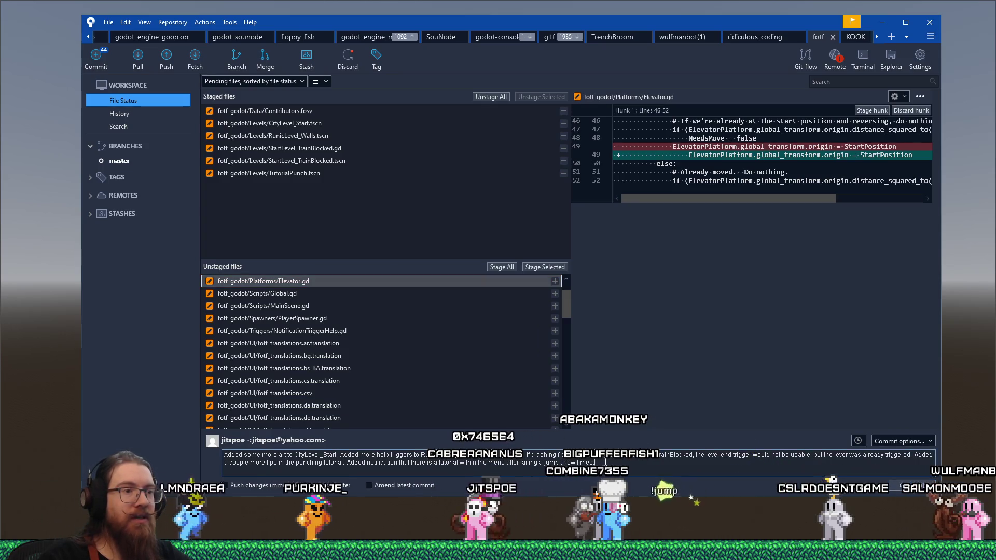
type("F")
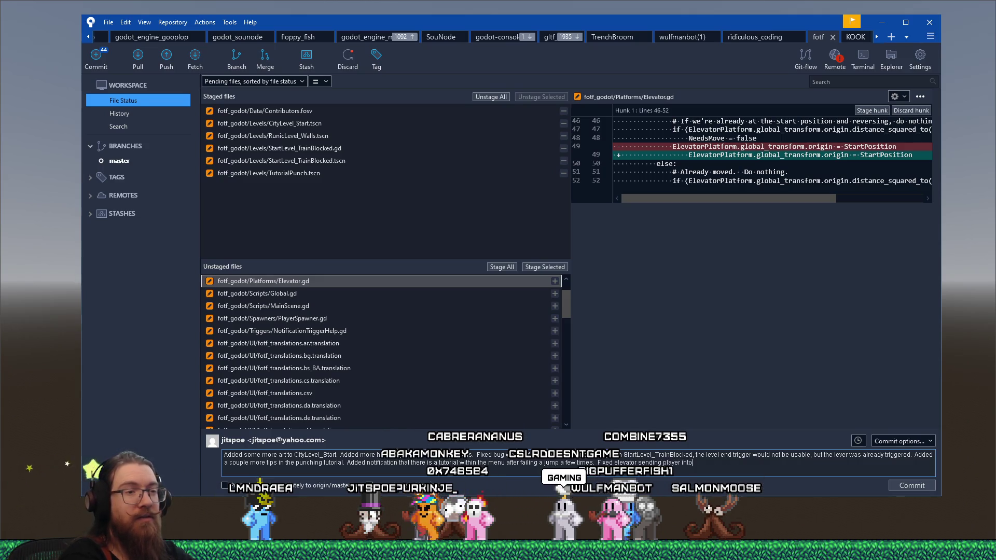
type("trying to r")
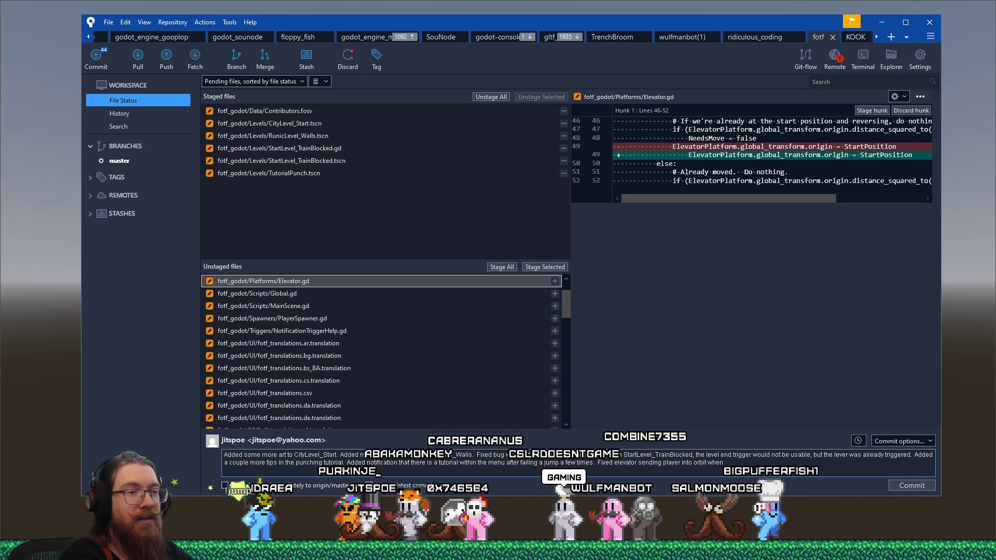
type("ide it")
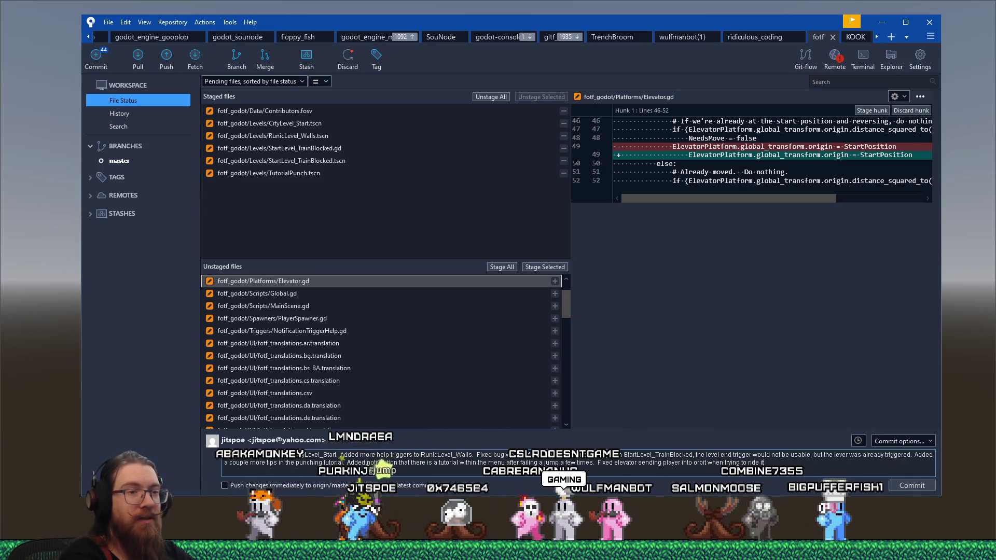
type(" back down.")
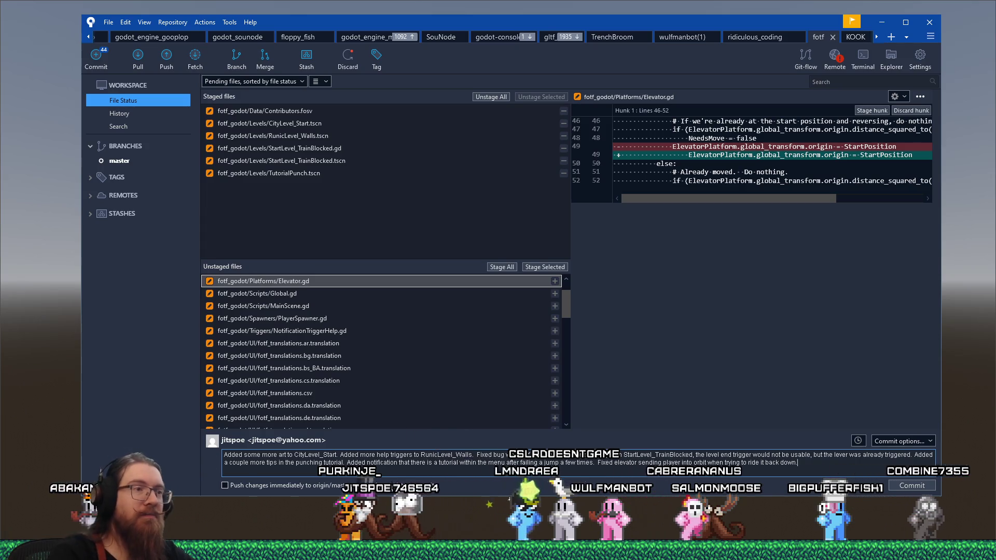
left_click(544, 269)
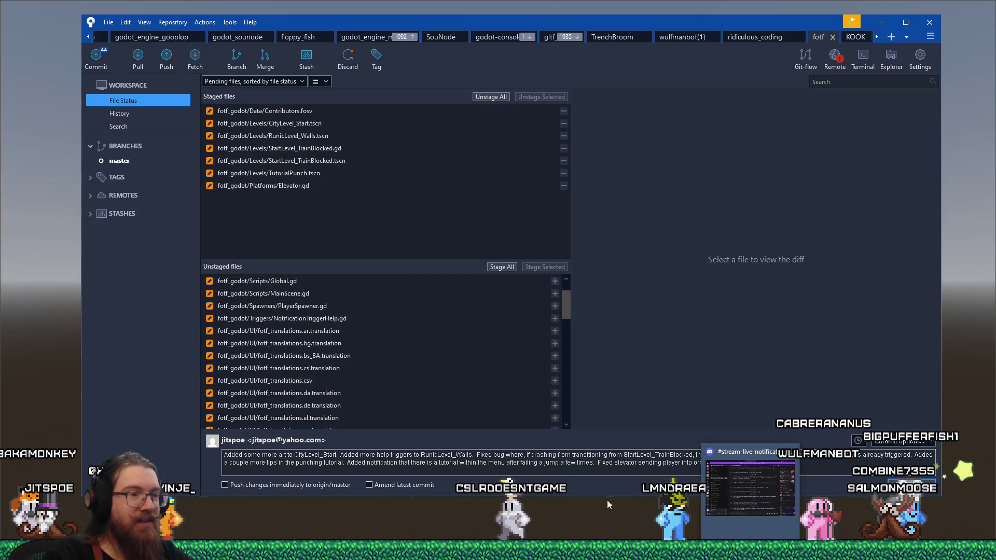
left_click(781, 519)
left_click(579, 145)
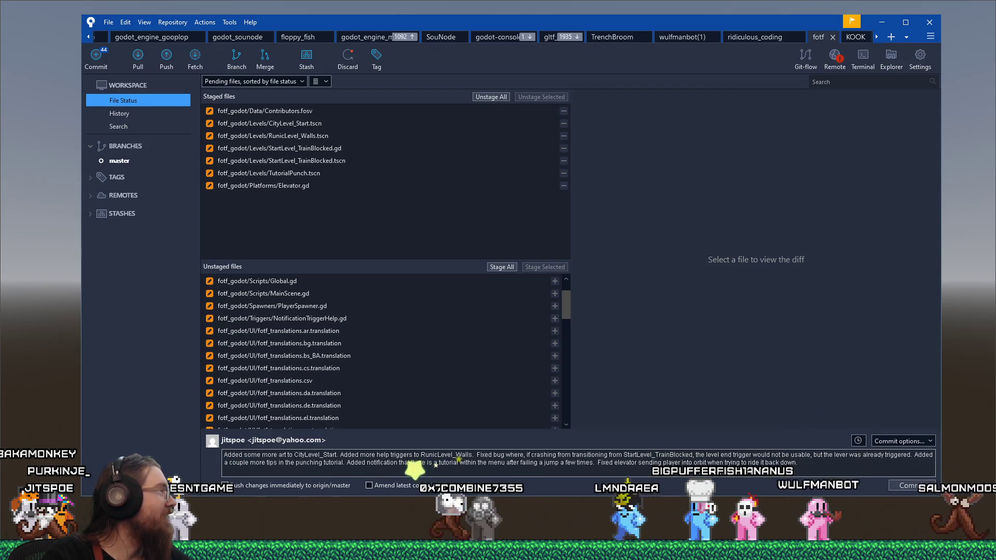
key("alt+Tab")
left_click_drag(94, 89, 532, 34)
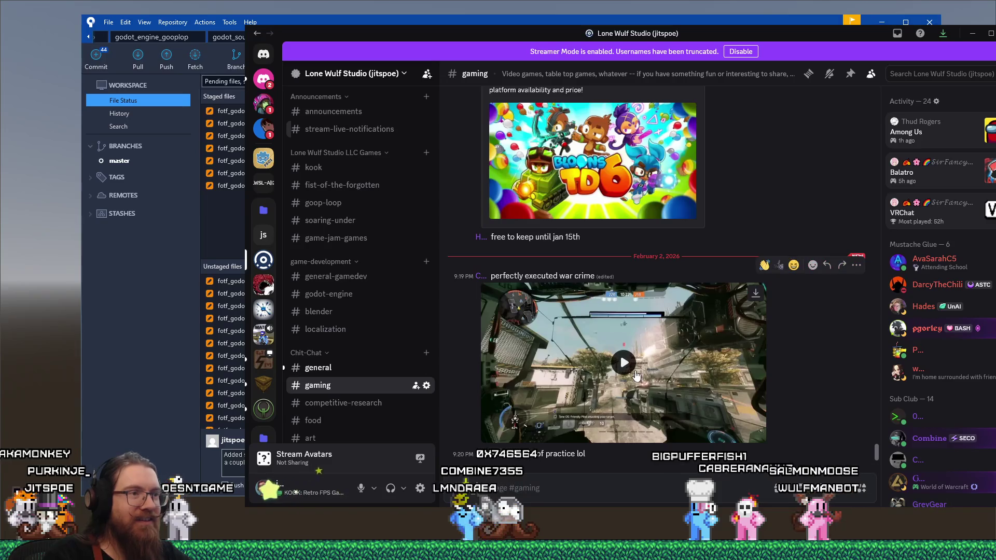
left_click(625, 358)
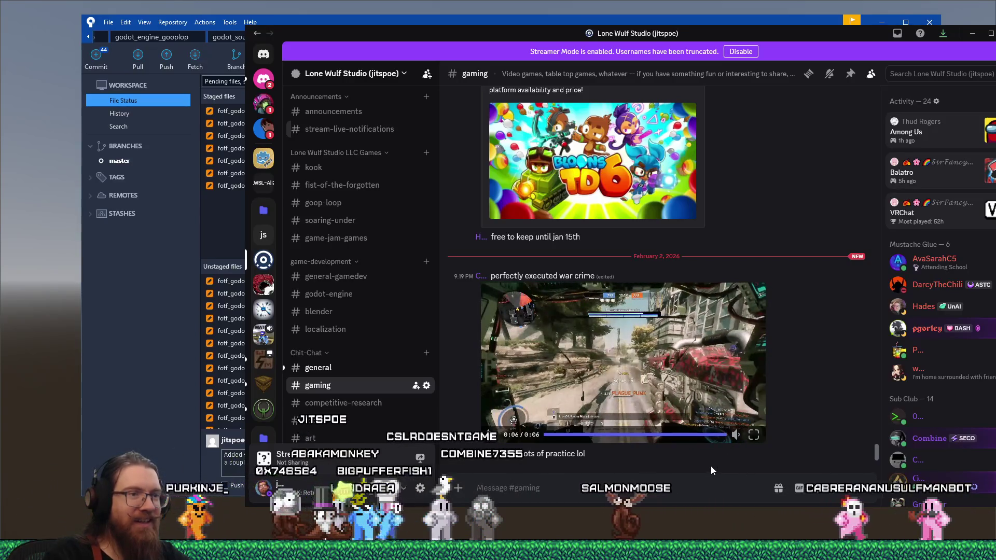
left_click(972, 33)
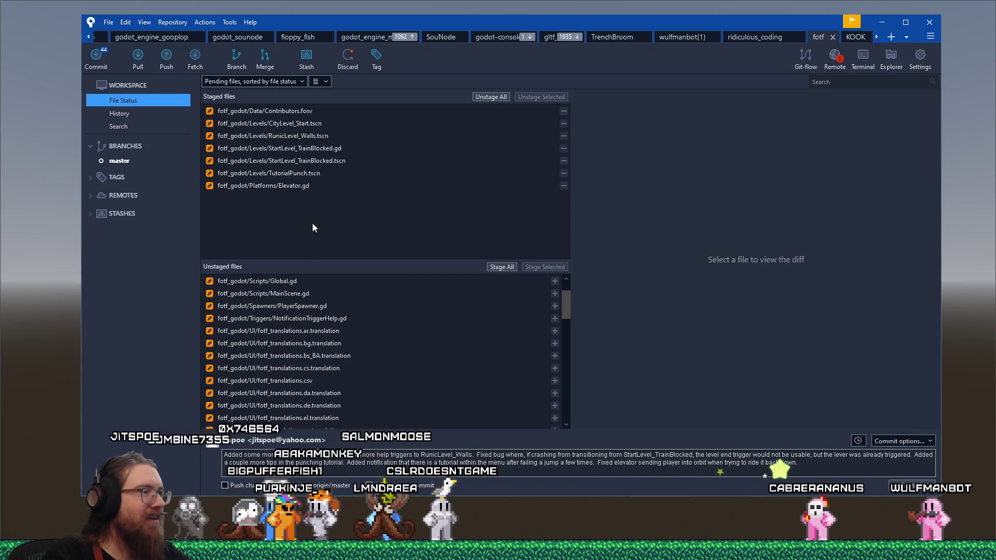
Stage the Global.gd version bump, MainScene.gd and PlayerSpawner.gd.
left_click(477, 281)
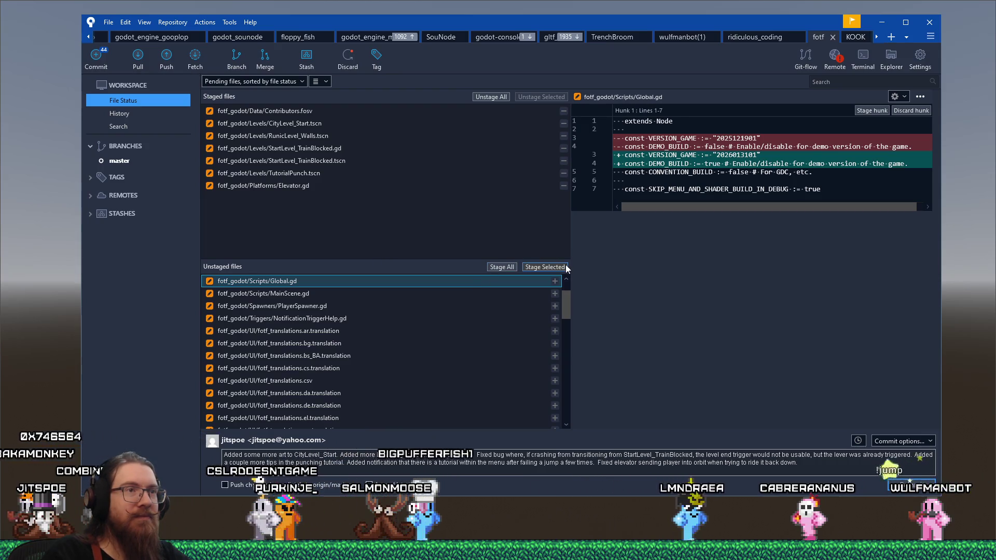
left_click(550, 266)
left_click(477, 285)
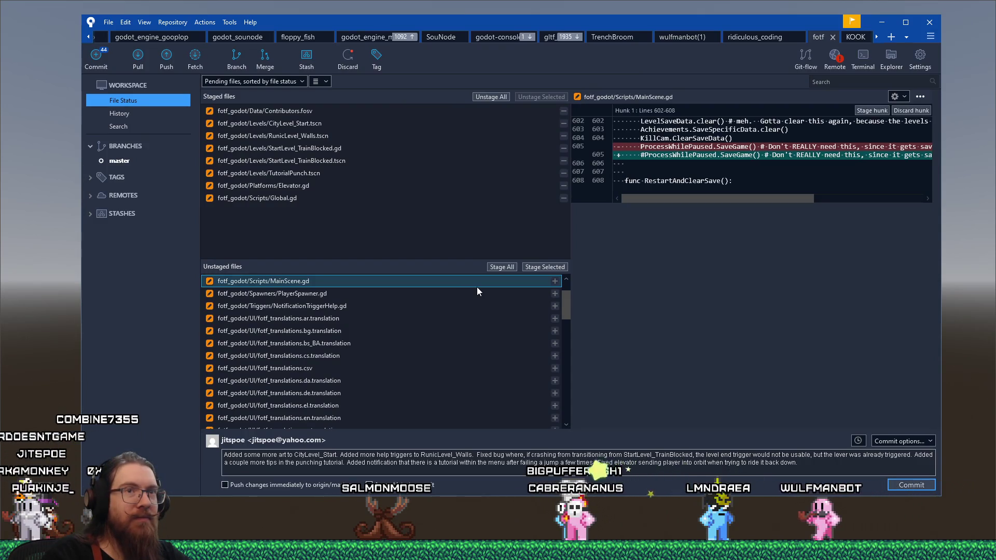
mouse_move(677, 198)
left_mouse_down()
mouse_move(857, 201)
mouse_move(621, 194)
left_mouse_up()
left_click(540, 266)
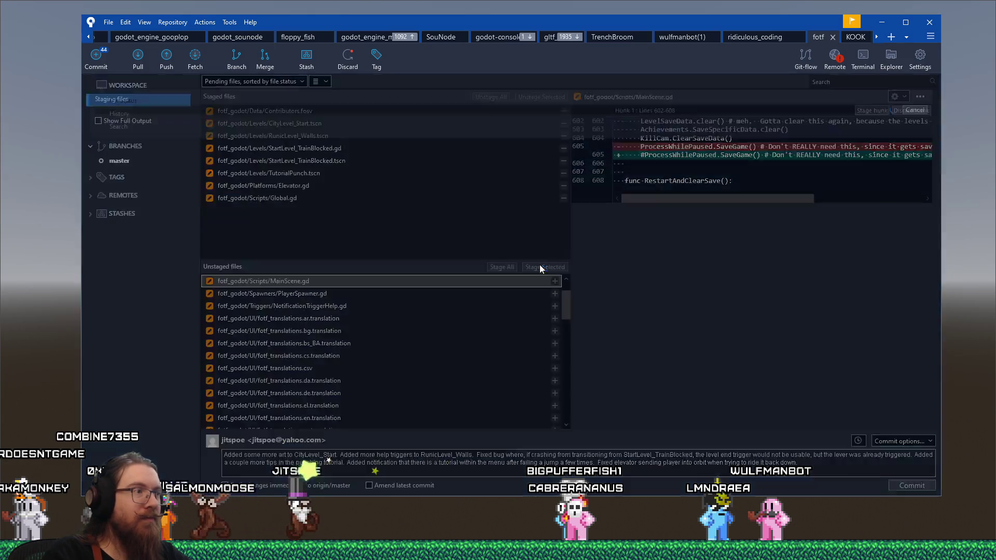
left_click(404, 285)
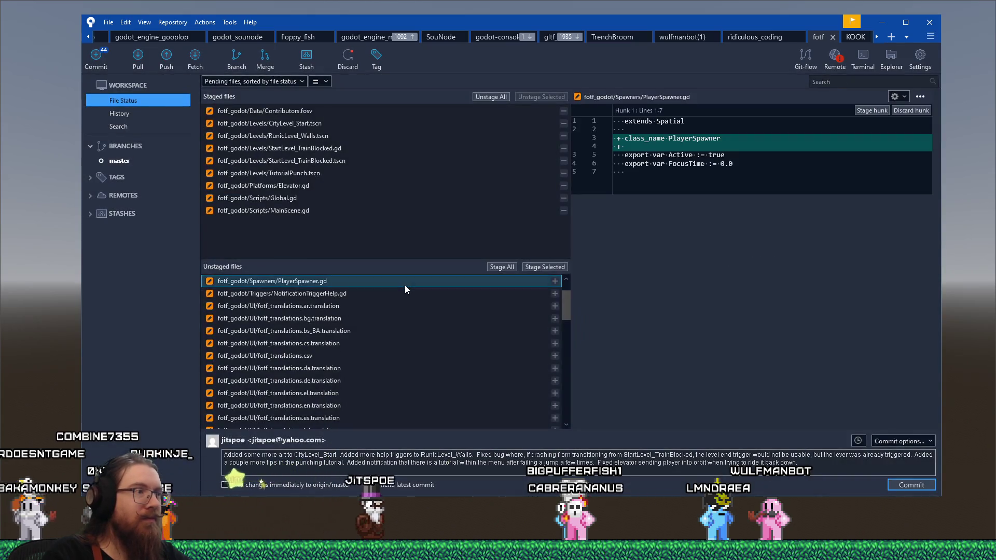
left_click(538, 267)
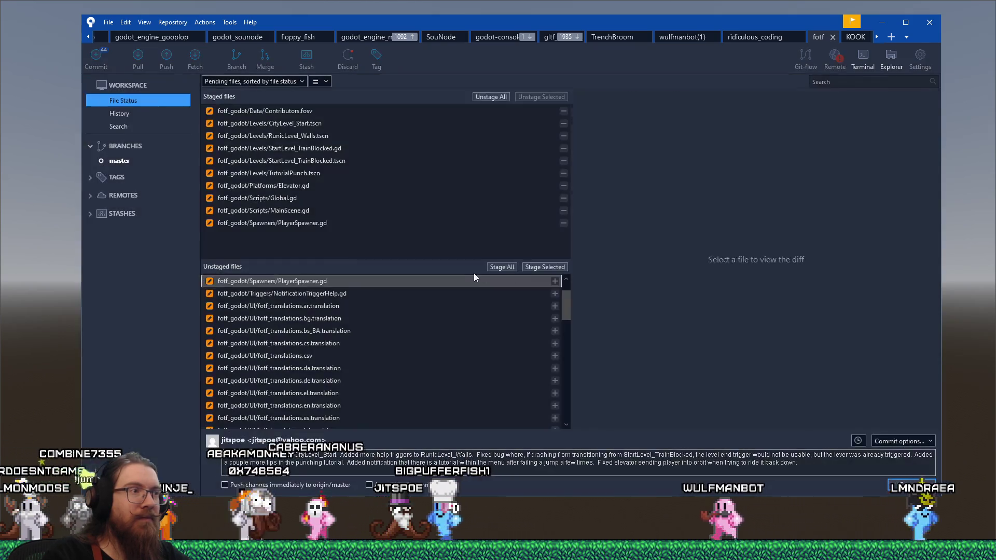
left_click(462, 276)
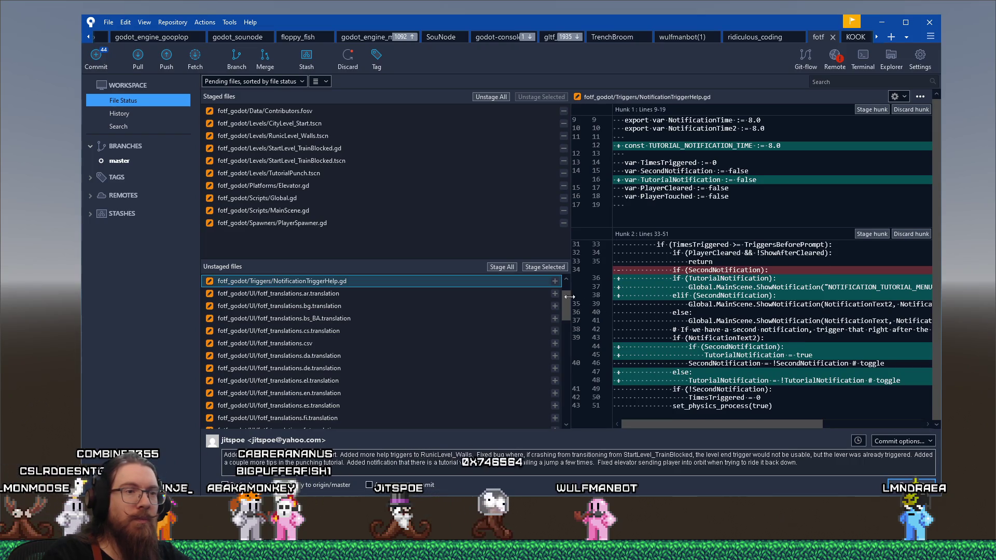
Stage NotificationTriggerHelp.gd, fotf_translations.csv and fotf_translations.xls.
left_click(540, 265)
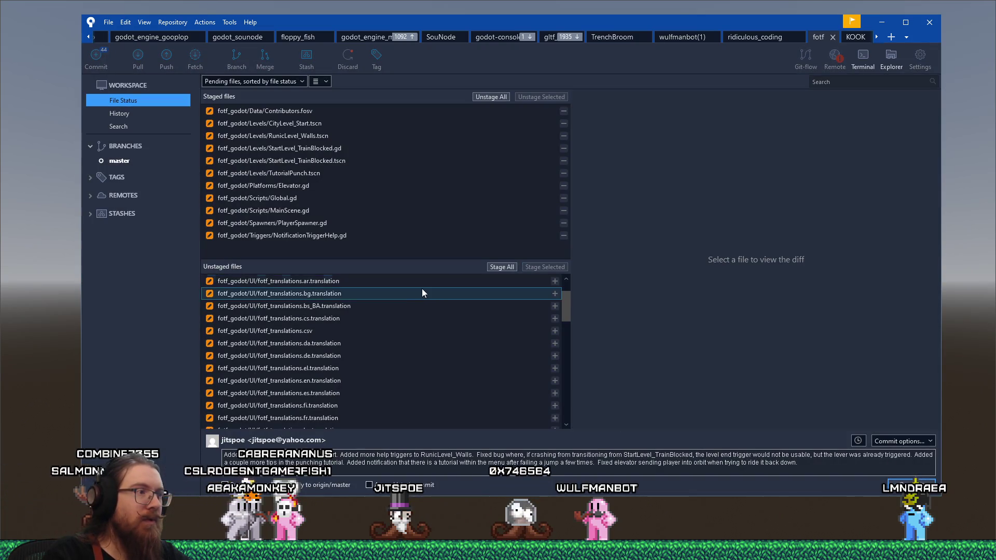
left_click(394, 335)
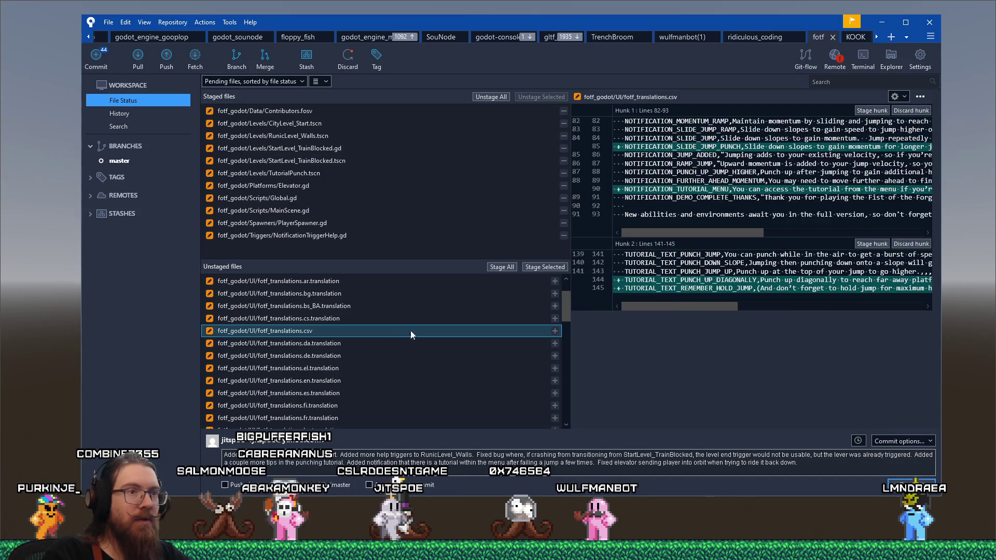
left_click(550, 268)
left_click(380, 285)
scroll(384, 322, "down", 4)
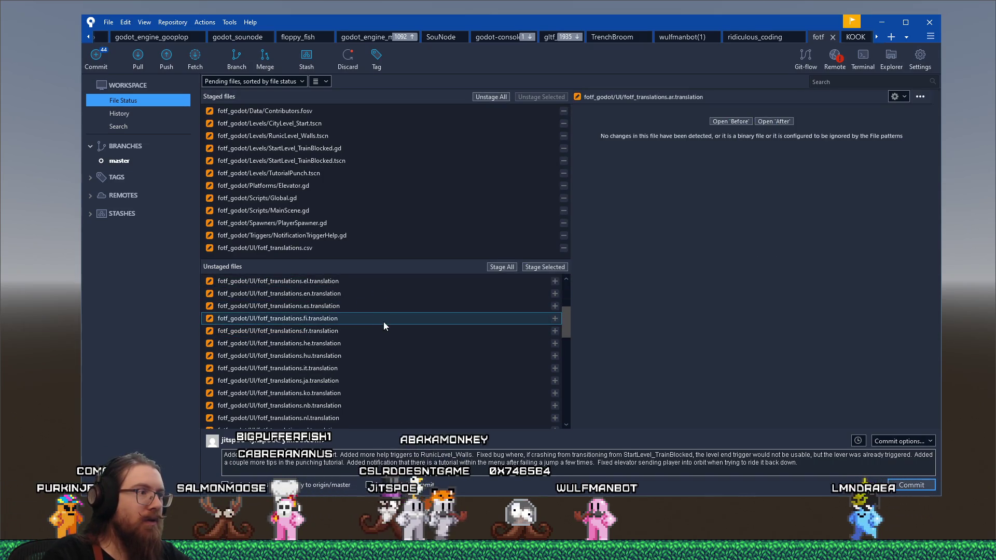
scroll(384, 322, "down", 3)
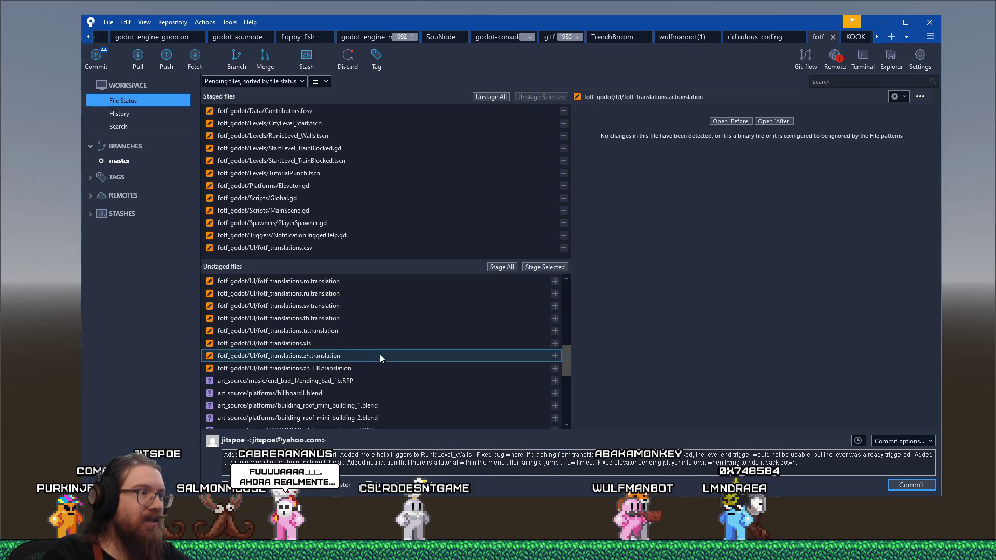
left_click(381, 344)
left_click(544, 266)
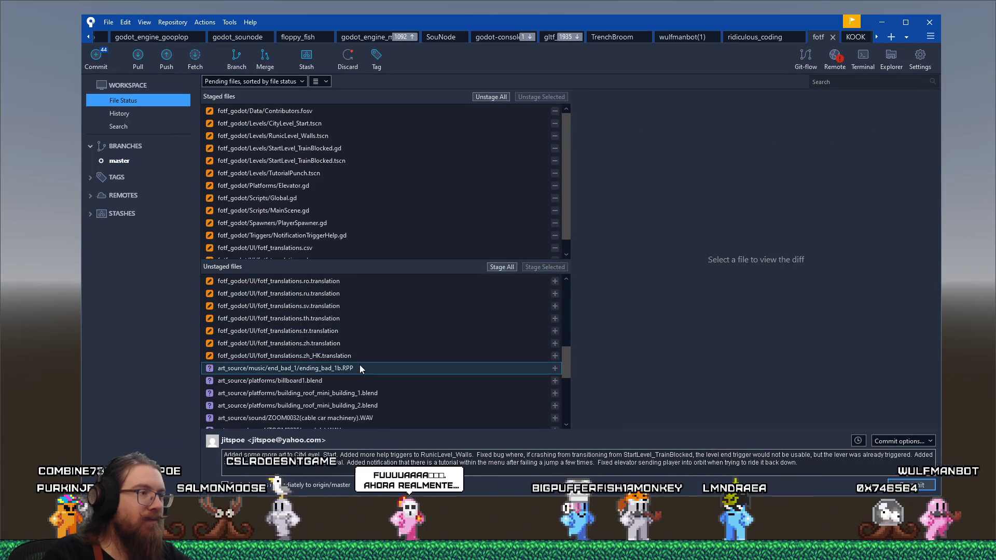
Check the two building_roof_mini_building .blend files in Explorer and stage both.
left_click(371, 391)
left_click(378, 400, "shift")
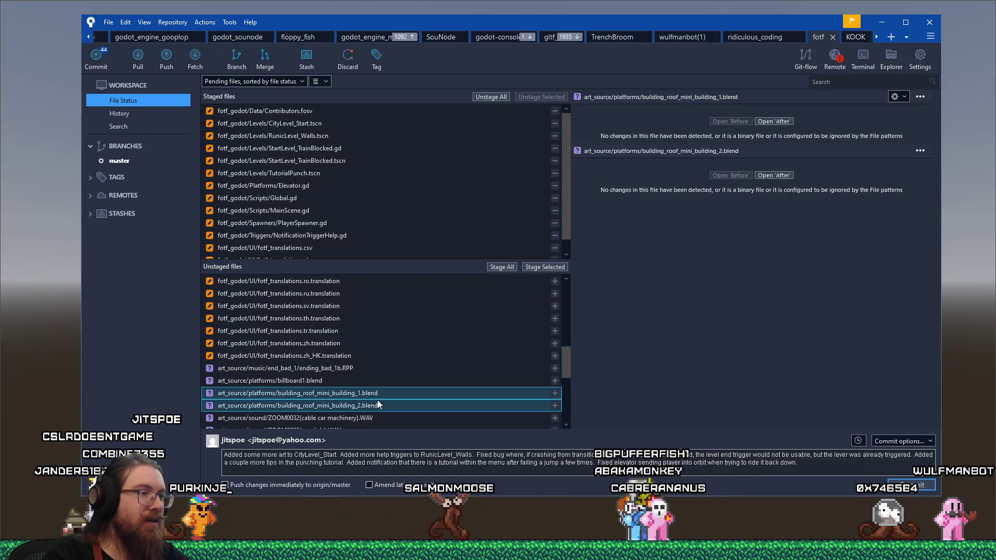
left_click(553, 269)
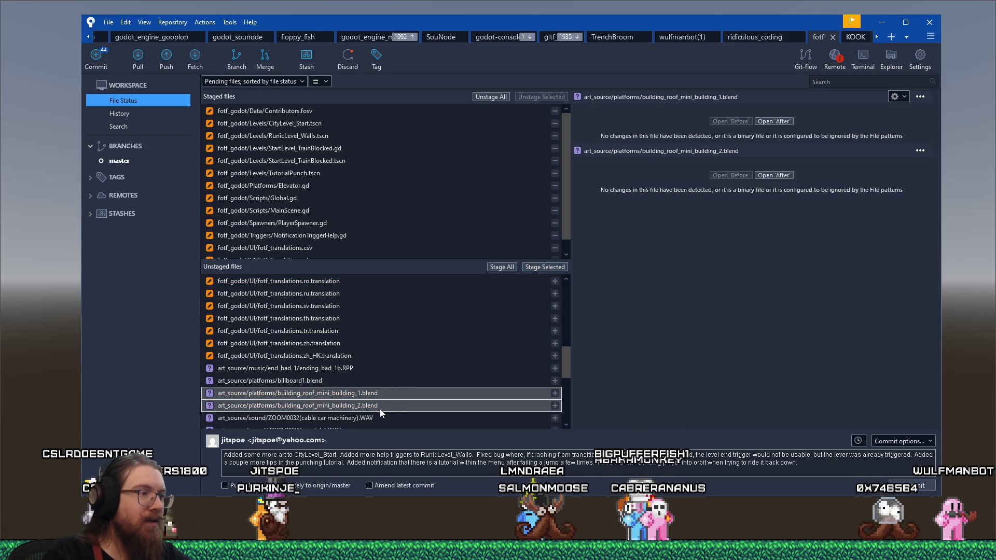
left_click(378, 395)
right_click(377, 394)
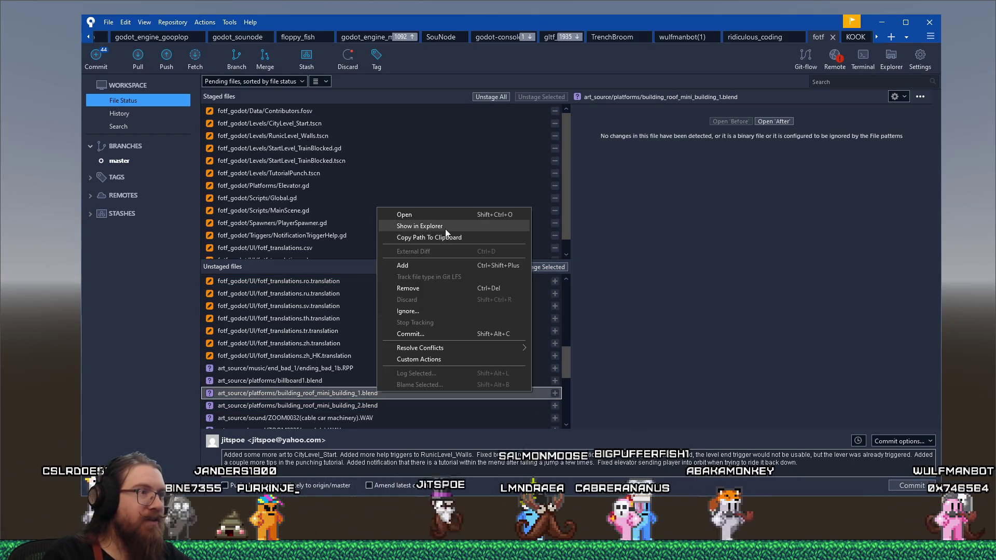
left_click(444, 229)
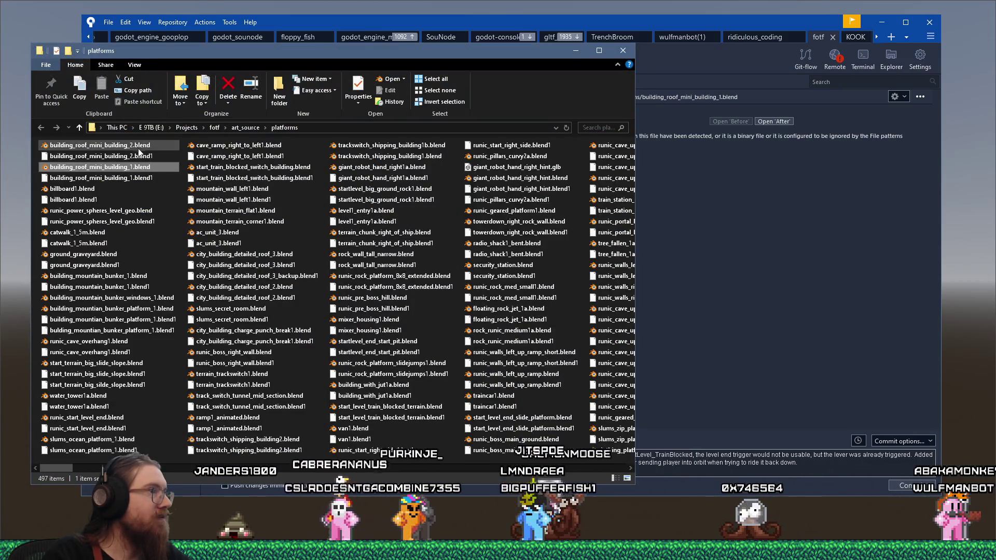
left_click(98, 146)
left_click(622, 52)
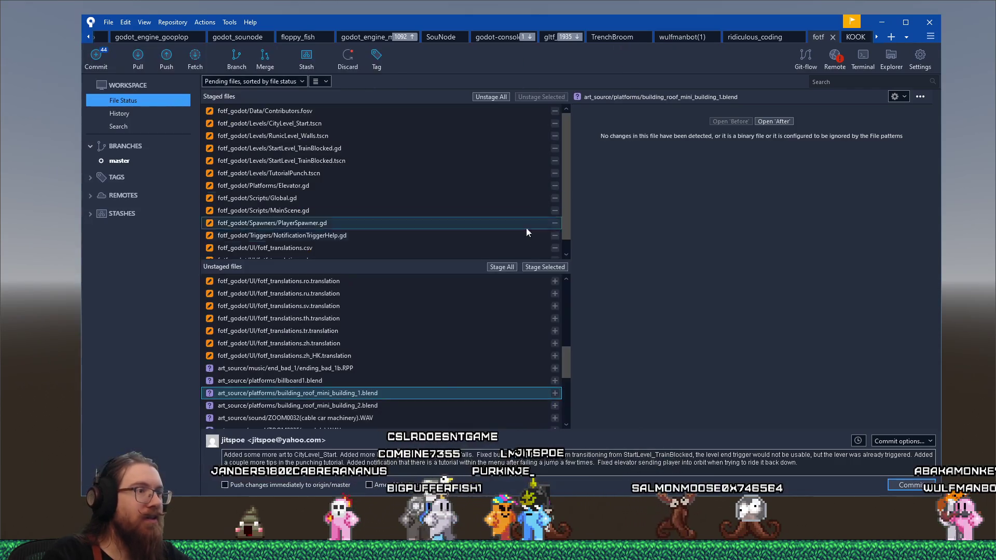
left_click(383, 401, "ctrl")
left_click(534, 269)
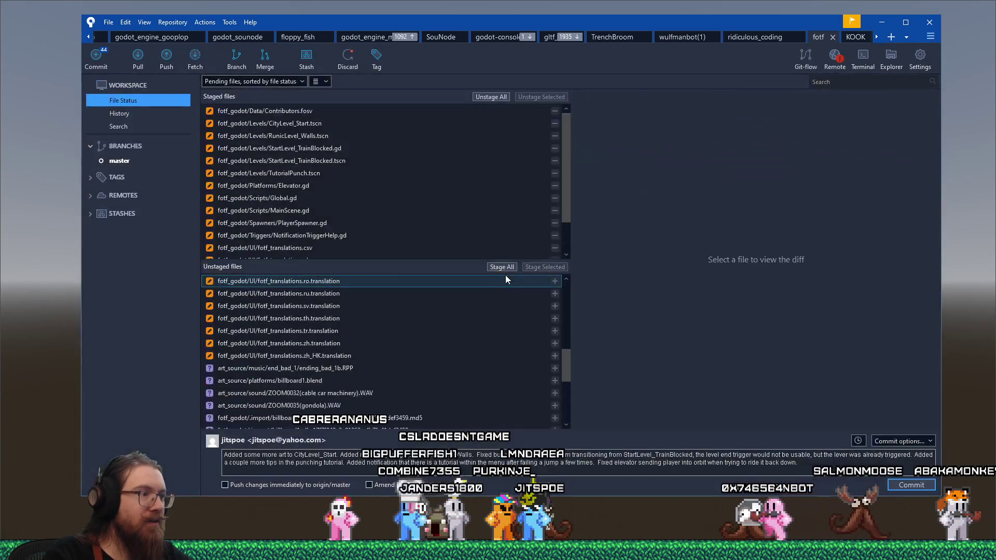
Locate billboard1.blend in its platforms folder and stage it.
right_click(329, 386)
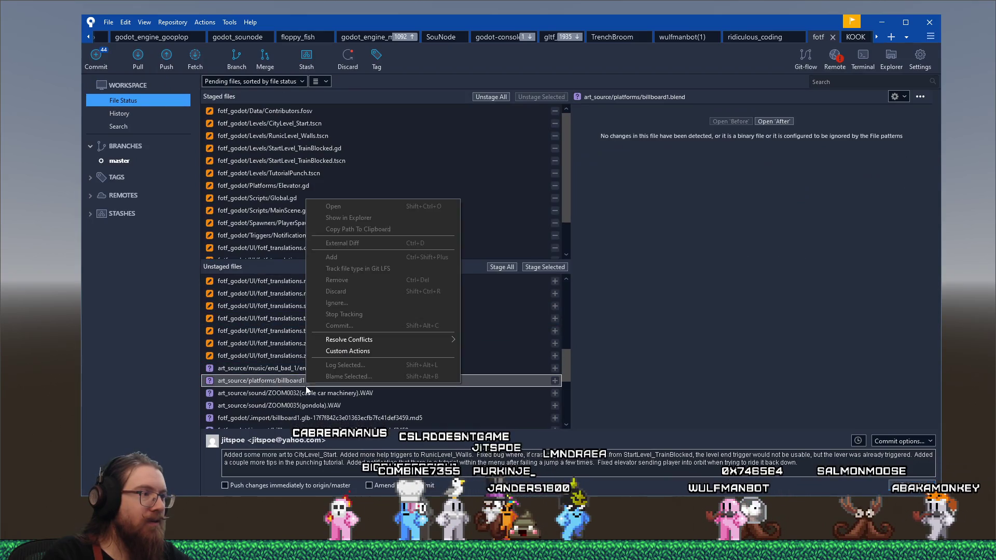
left_click(398, 221)
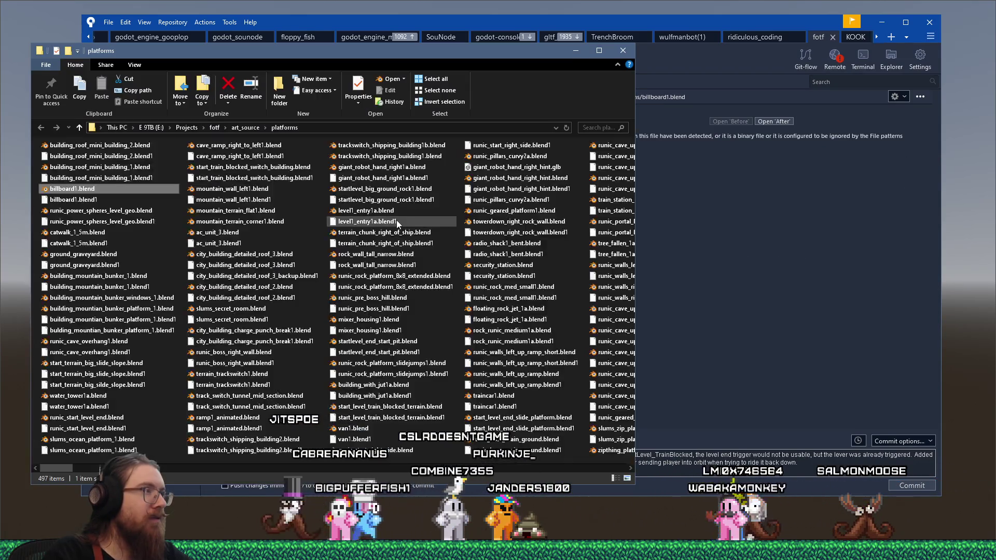
left_click(622, 51)
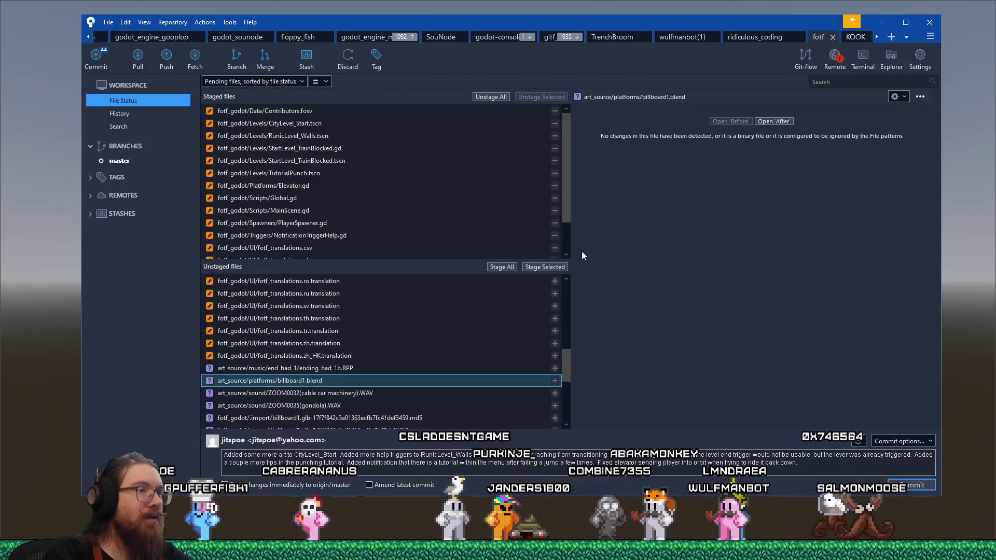
left_click(548, 268)
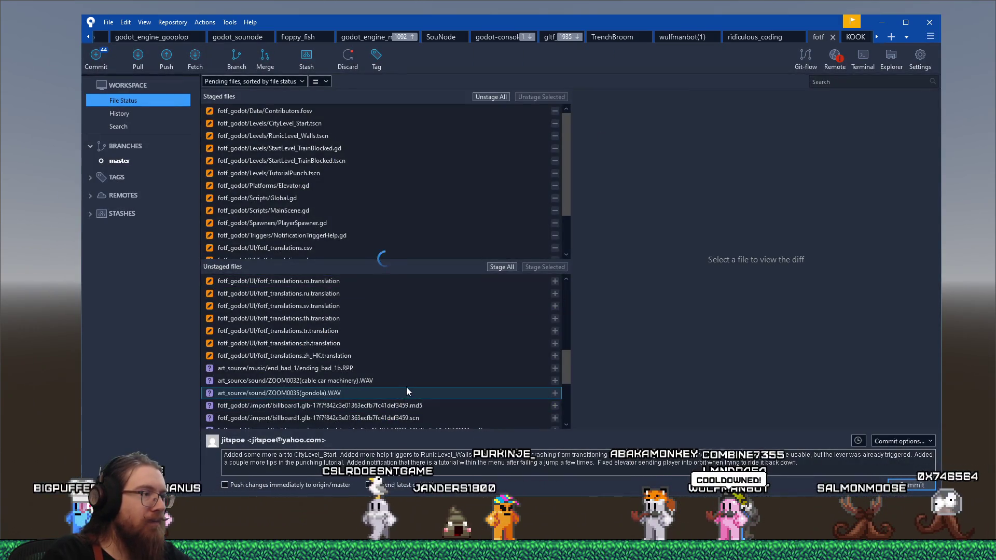
scroll(458, 399, "down", 1)
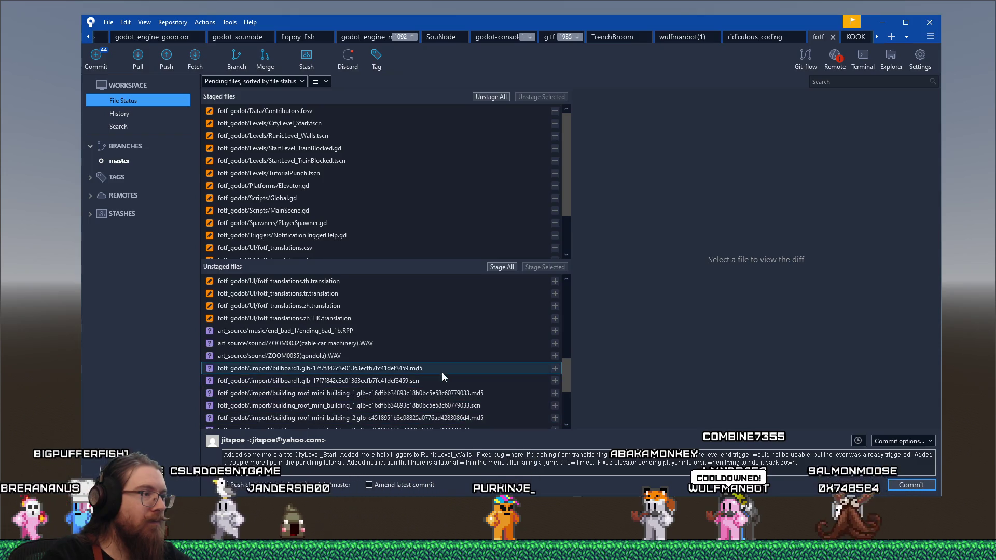
Stage the billboard1-to-building_1 import files and both billboard1 .glb model files.
left_click(443, 371)
scroll(444, 372, "down", 2)
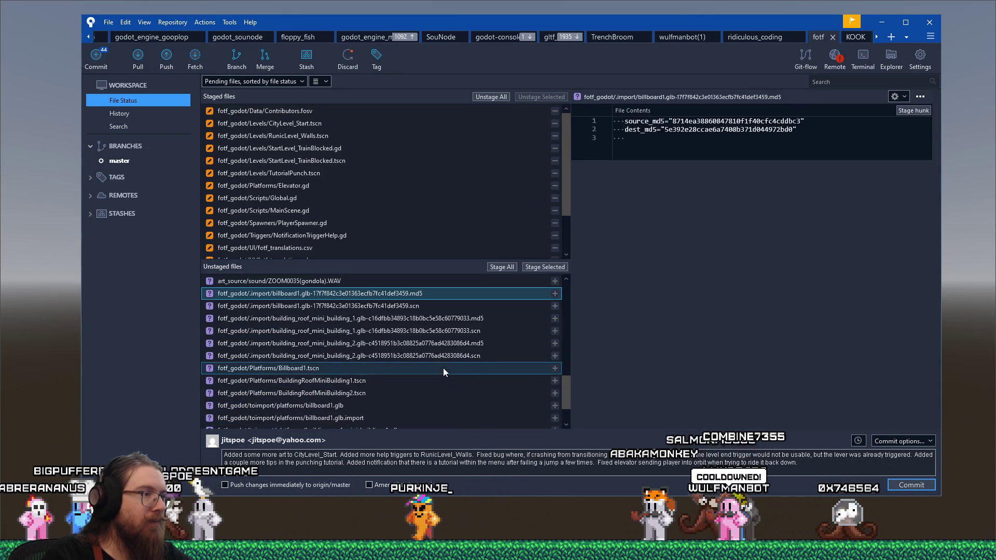
left_click(442, 368, "shift")
left_click(545, 268)
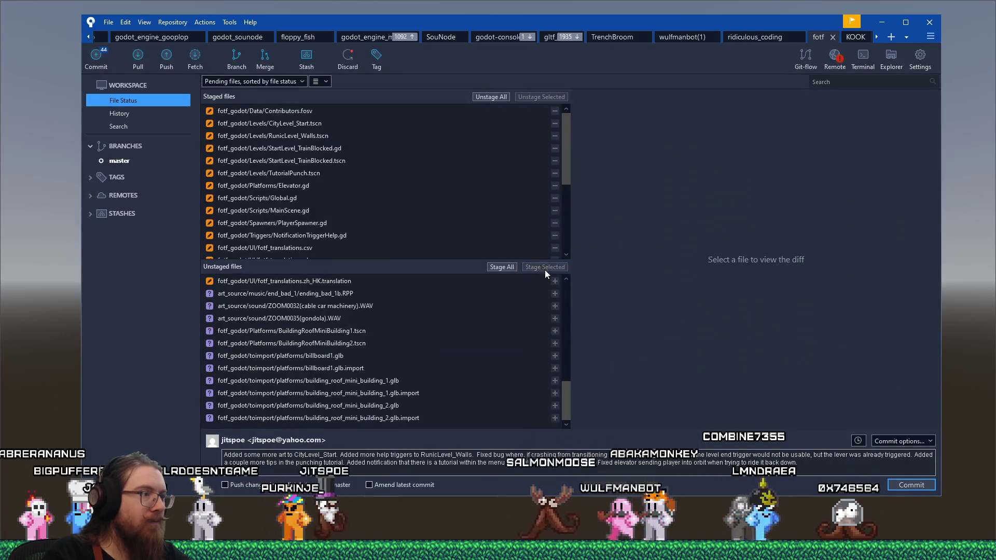
left_click(397, 358)
left_click(396, 368, "shift")
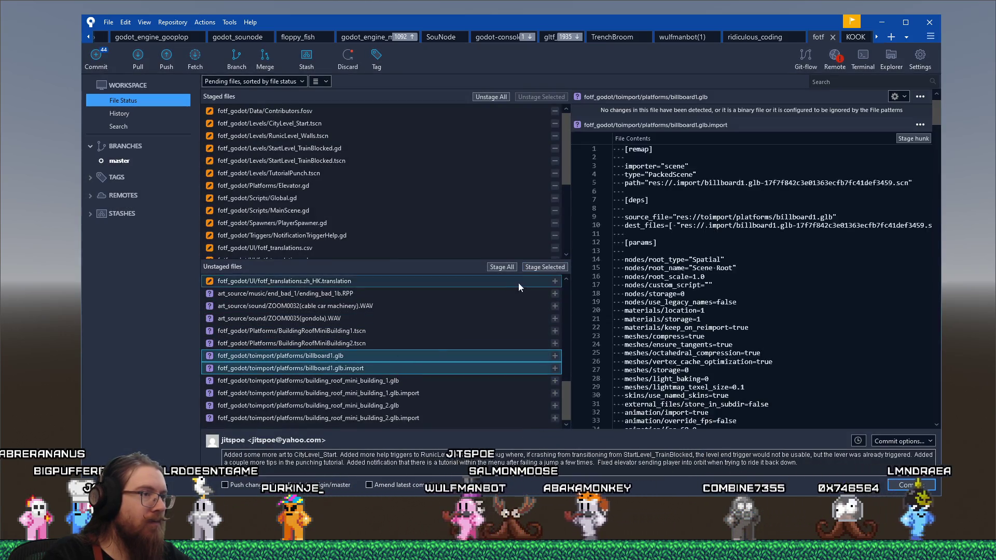
left_click(542, 268)
Stage the four building roof .glb files and the BuildingRoofMiniBuilding1/2 .tscn scenes.
left_click(404, 382)
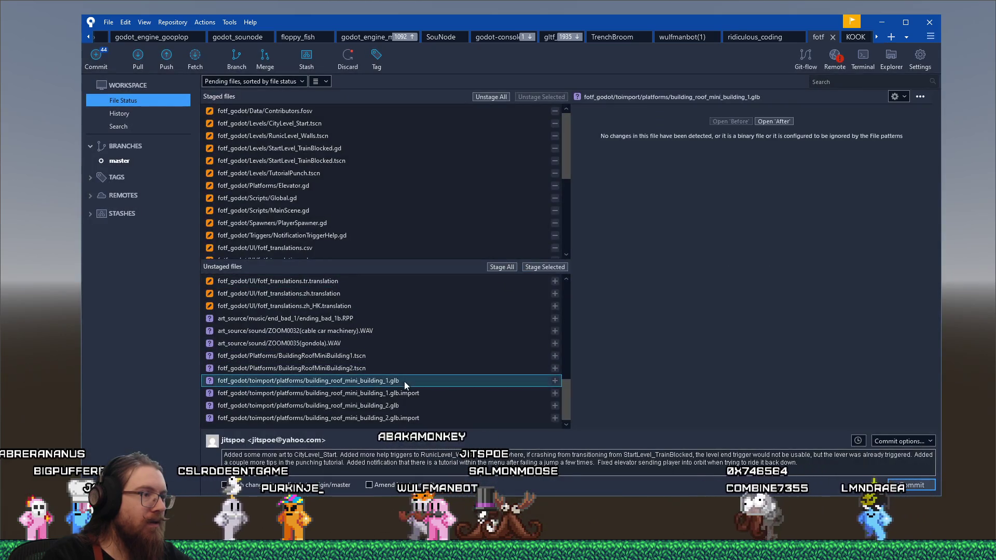
left_click(404, 418, "shift")
left_click(539, 267)
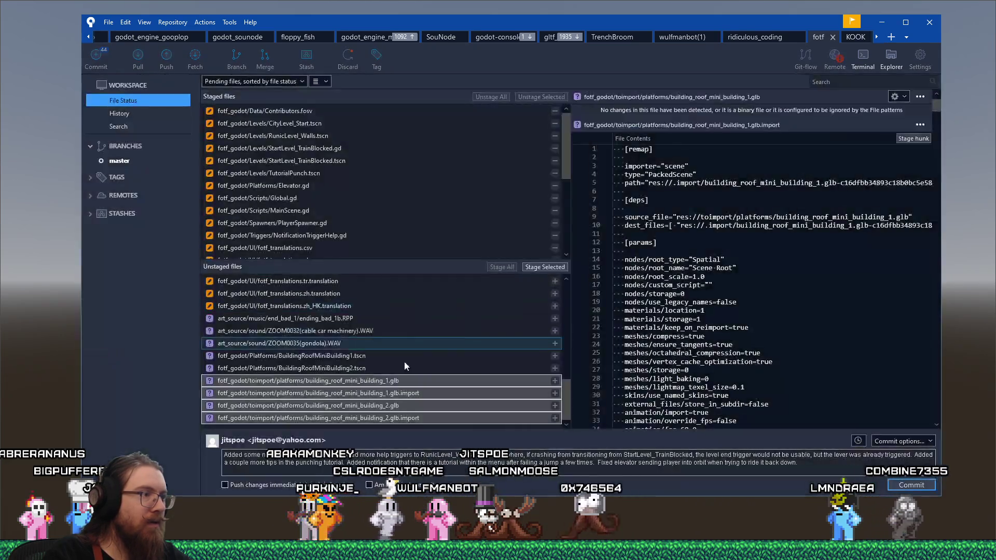
left_click(350, 406)
left_click(353, 416, "shift")
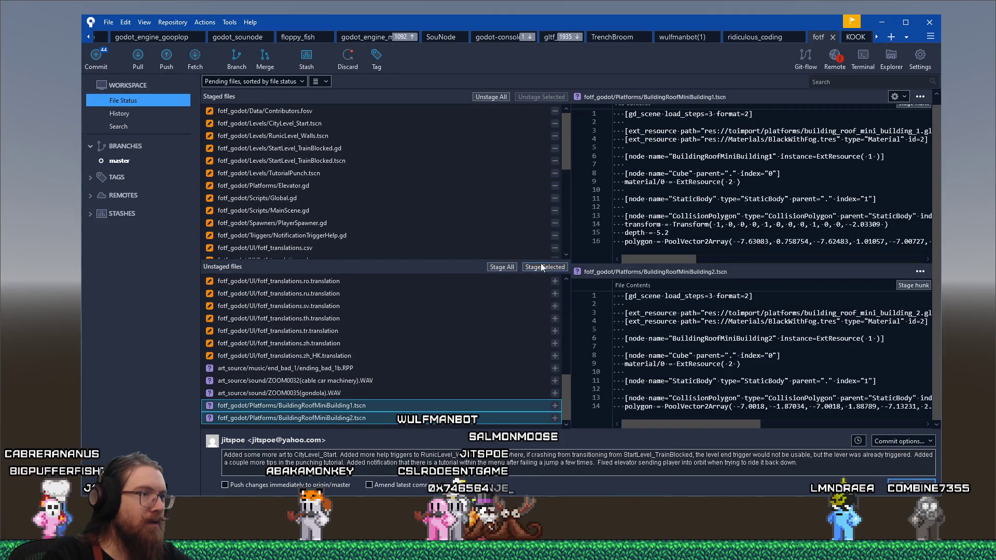
left_click(544, 268)
scroll(533, 409, "up", 10)
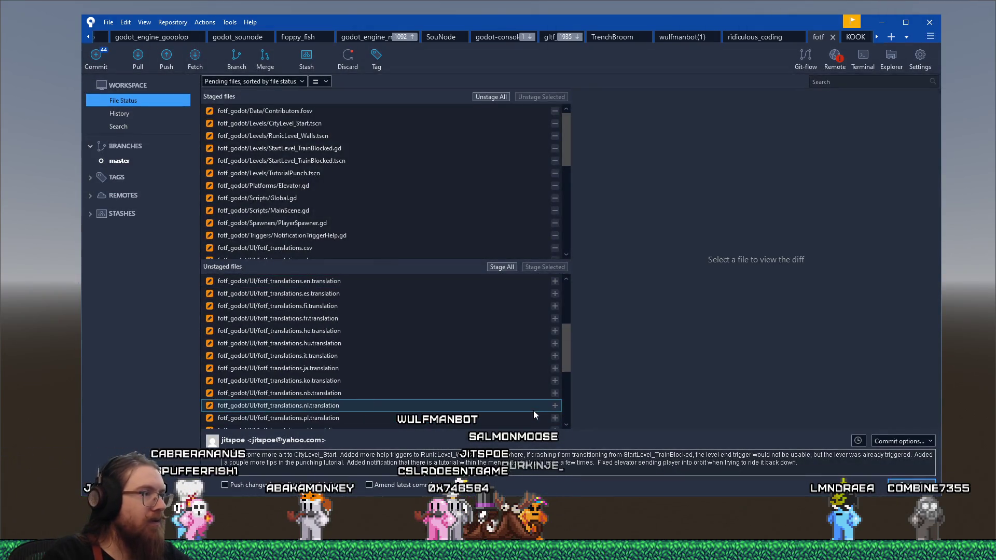
left_click(386, 293)
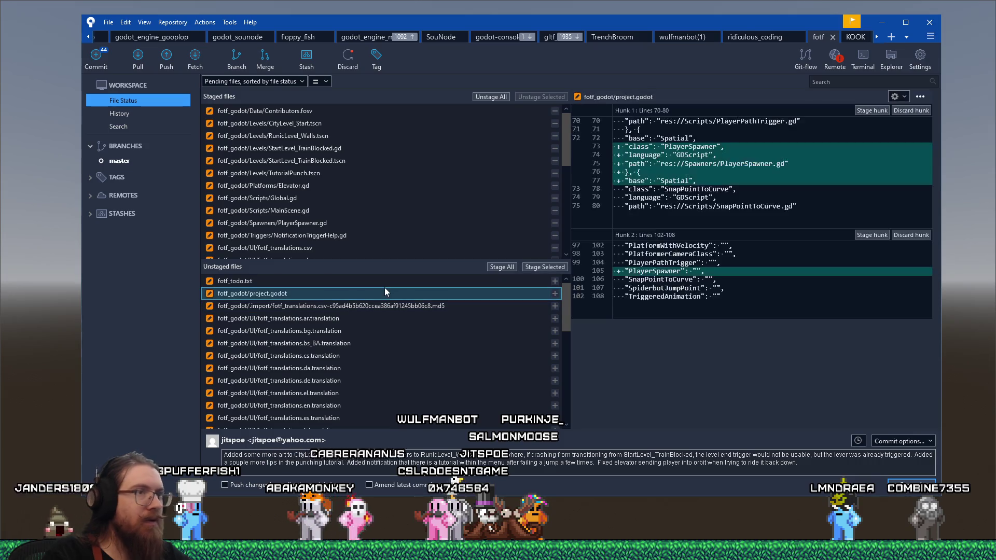
Stage project.godot, fotf_todo.txt and the fotf_translations.csv .md5 import file.
left_click(538, 267)
left_click(350, 281)
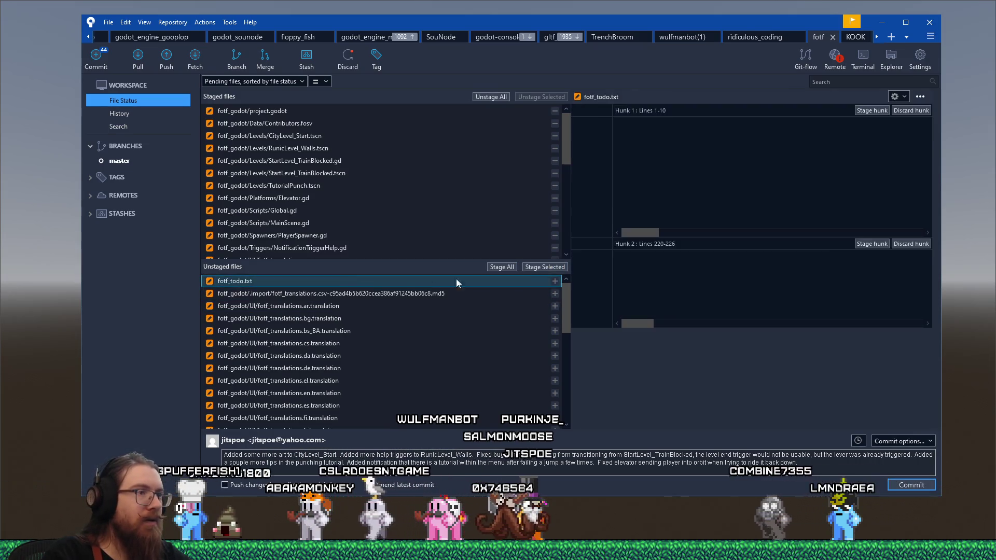
left_click(527, 271)
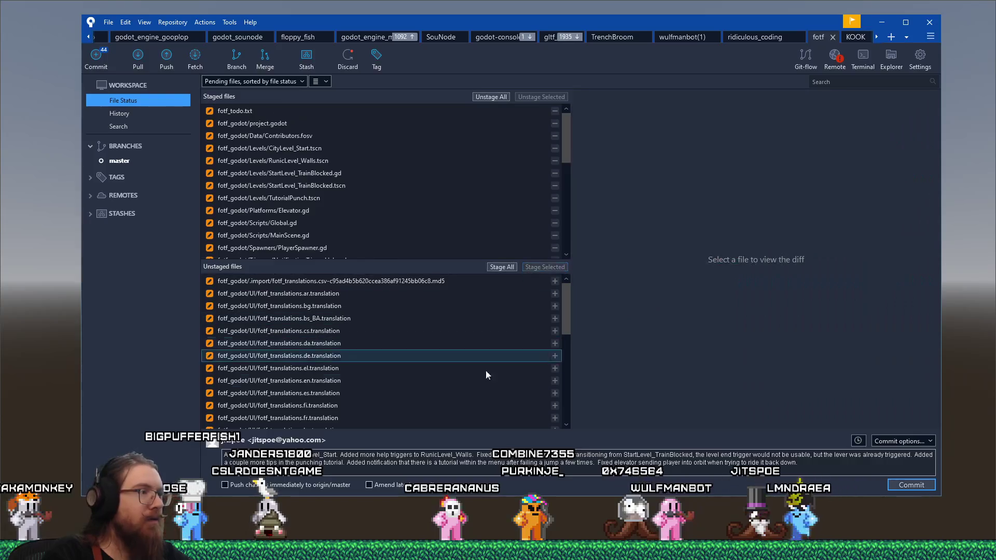
left_click(476, 283)
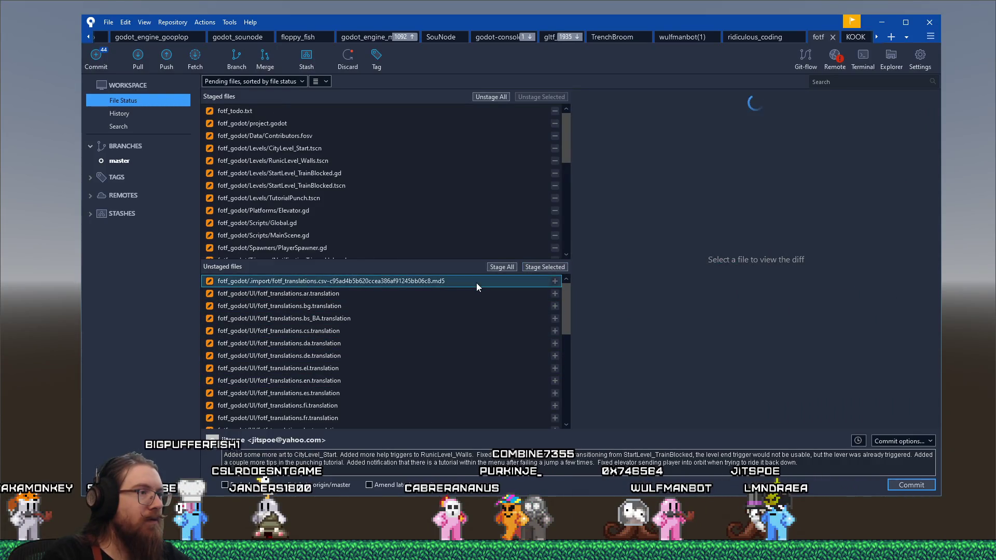
left_click(548, 266)
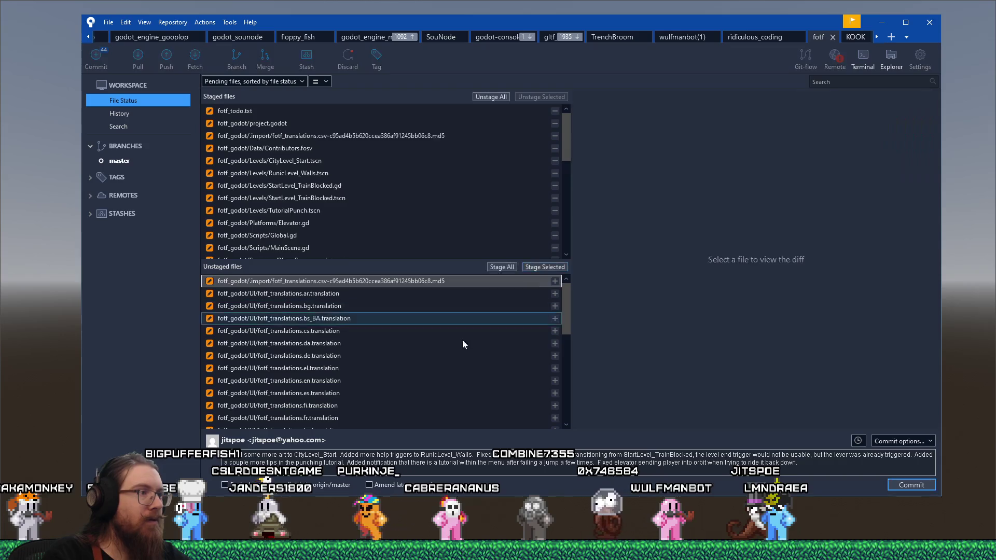
Review the staged file list and commit the staged changes.
left_click_drag(565, 301, 559, 350)
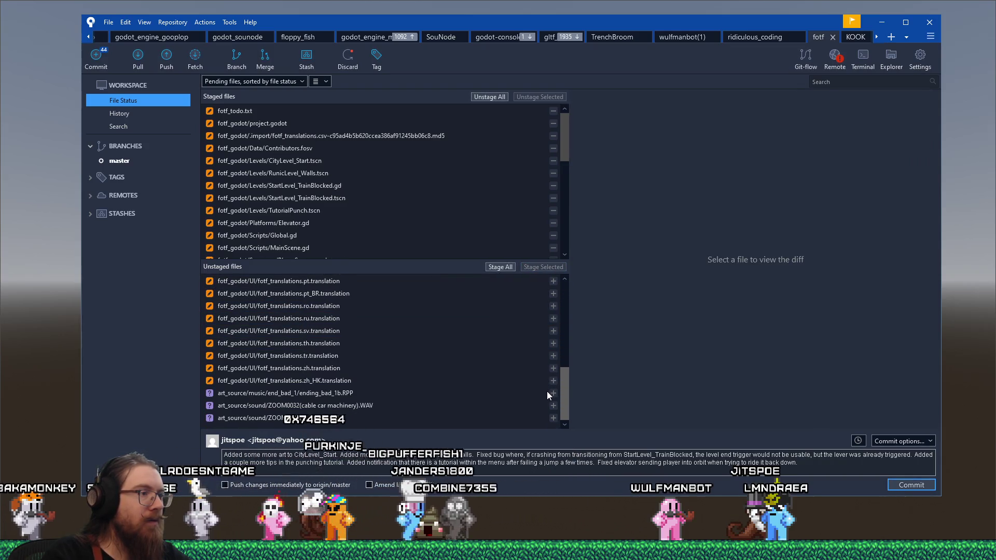
scroll(329, 382, "up", 7)
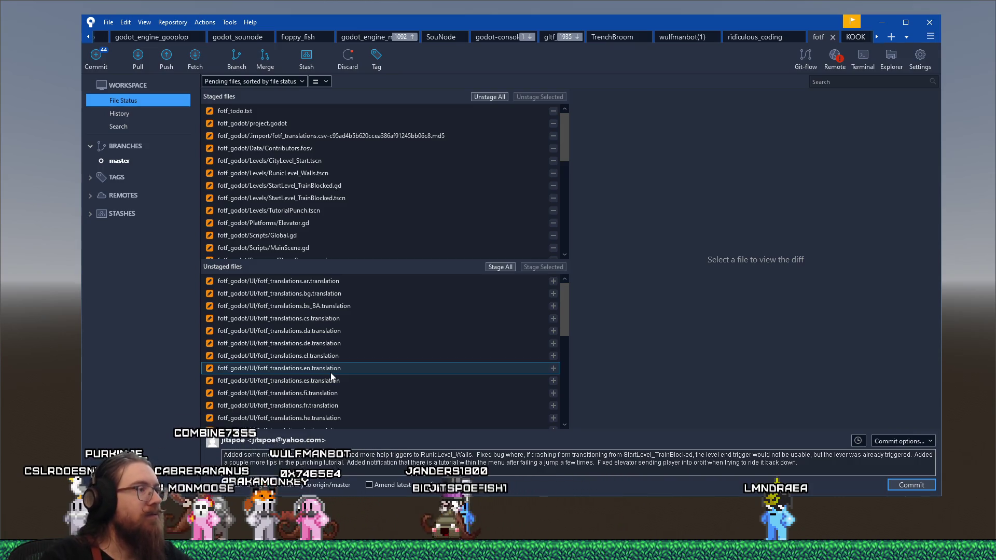
scroll(379, 365, "down", 7)
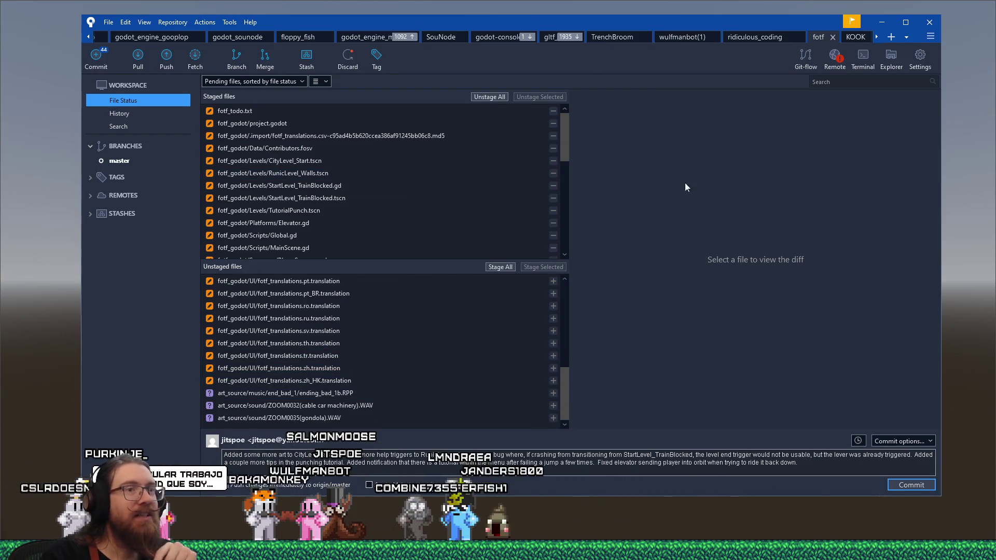
left_click(912, 487)
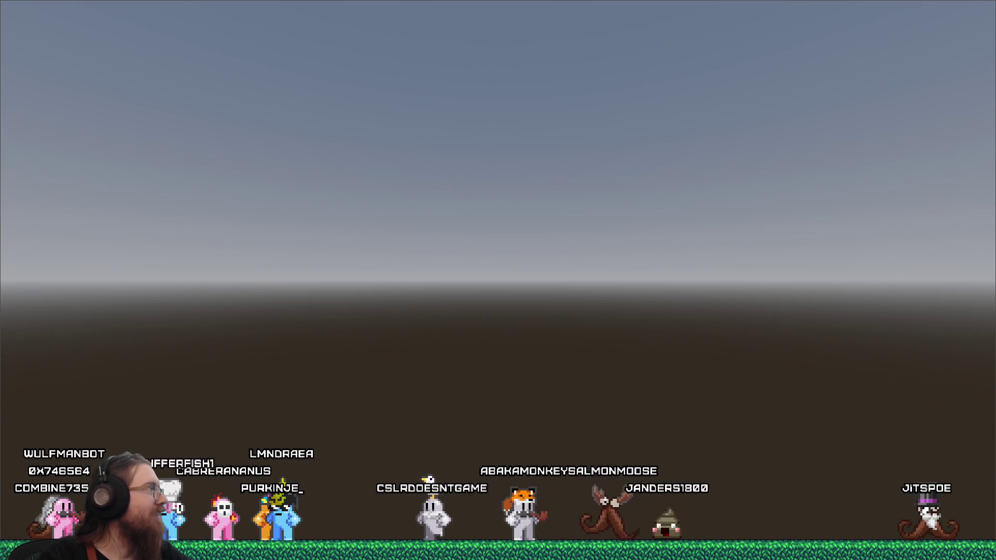
Switch away from Sourcetree with Alt+Tab to the open-windows overview.
key("alt+Tab")
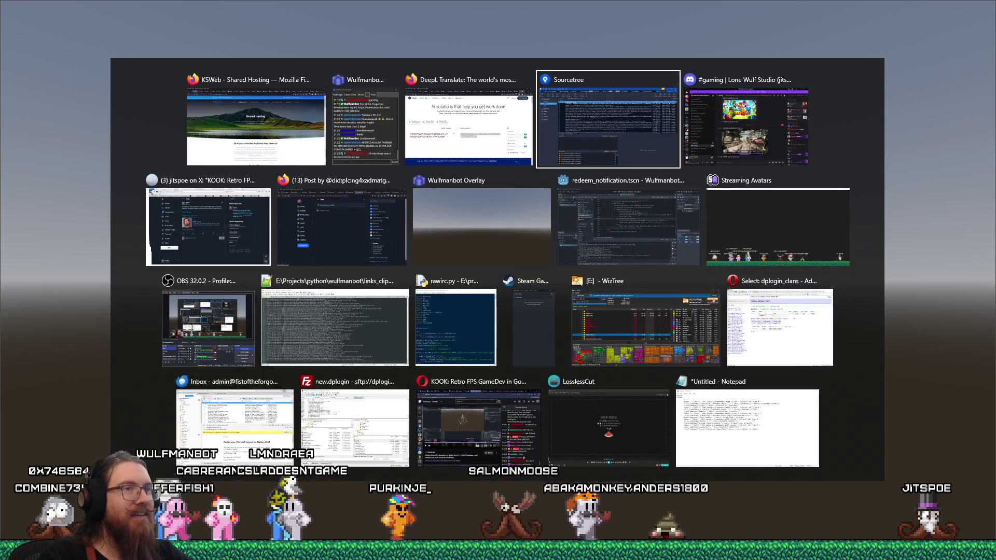
key("Escape")
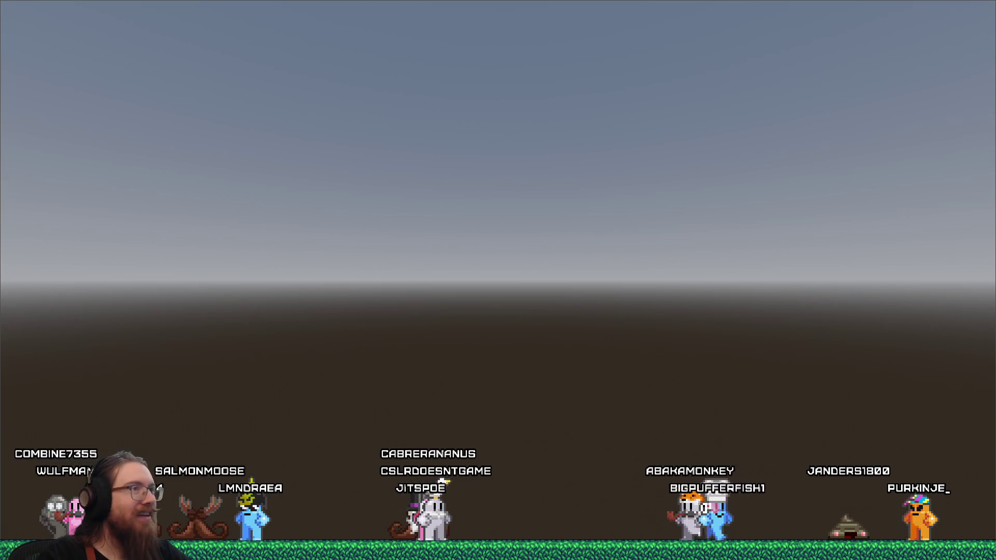
key("alt+Tab")
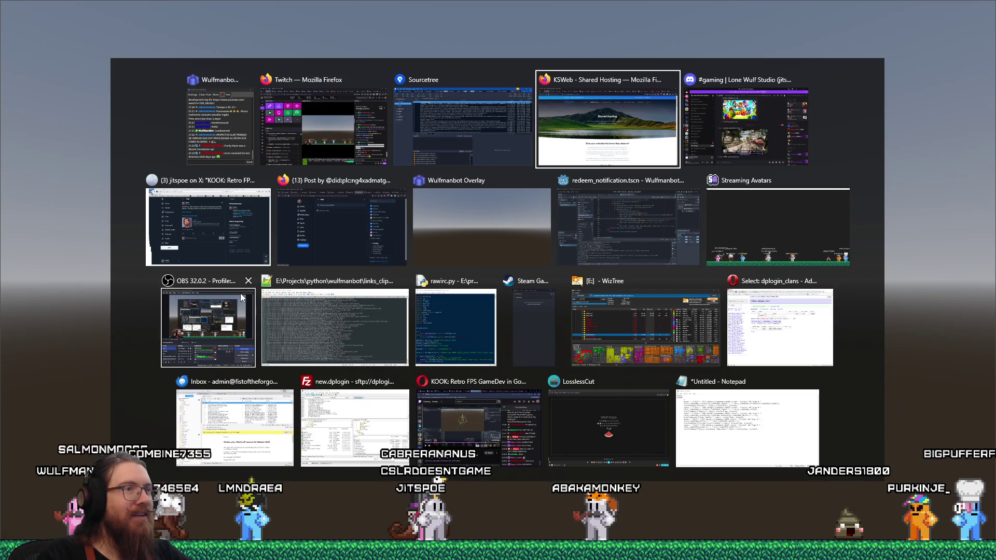
key("alt+shift+Tab")
key("alt+shift+Tab")
key("alt+shift+Tab")
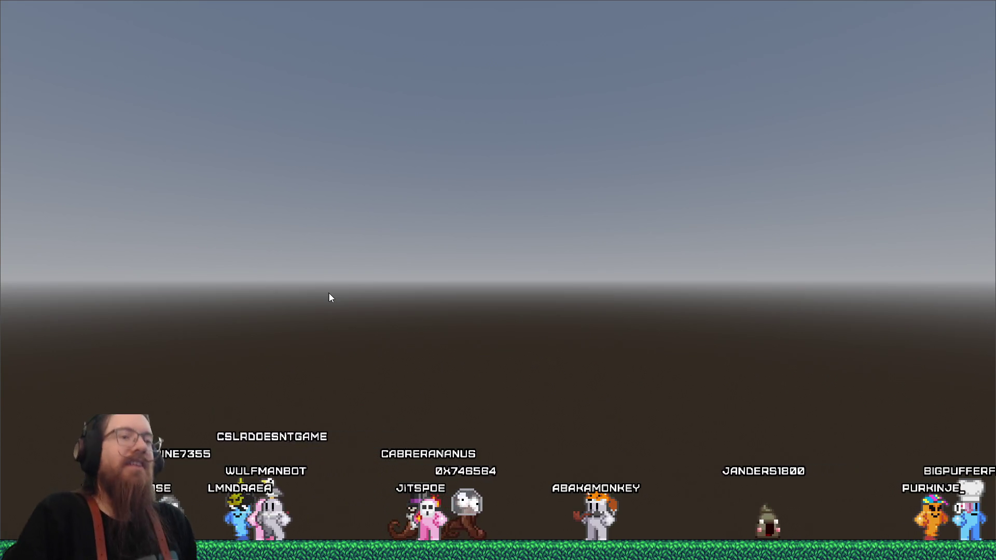
key("alt+Tab")
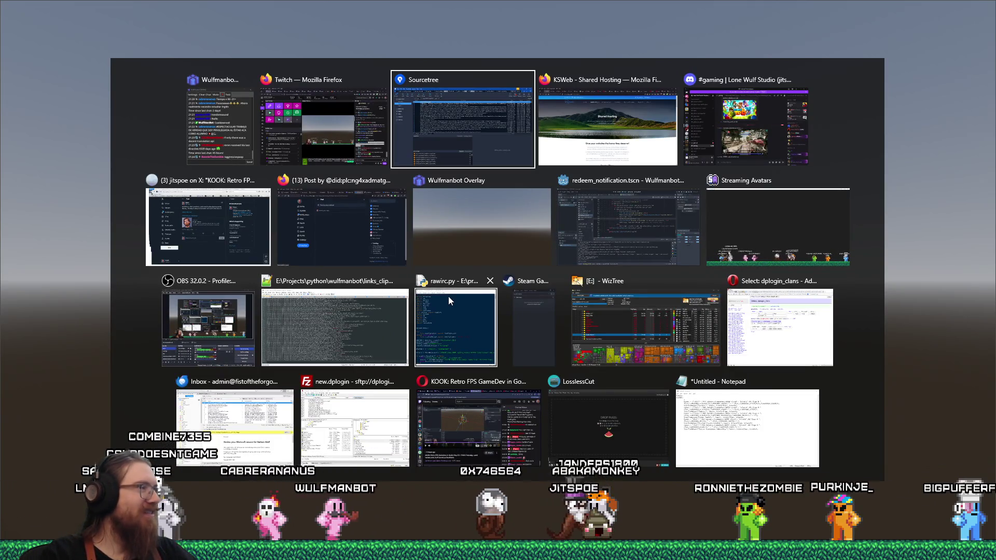
key("Escape")
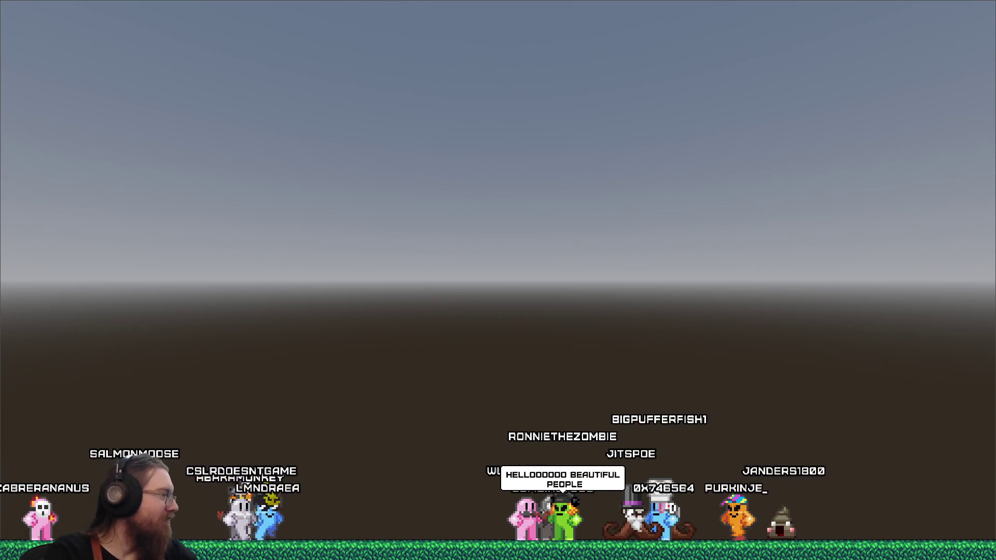
key("super+r")
Launch the godot_kook_editor shortcut from the kook projects folder and bring the Godot editor forward.
type("e")
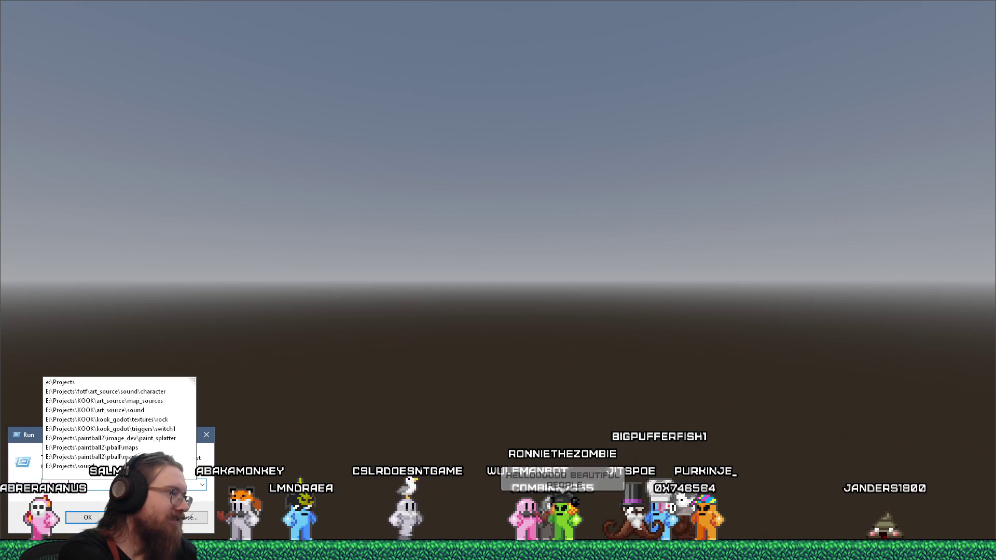
key("Escape")
key("Escape")
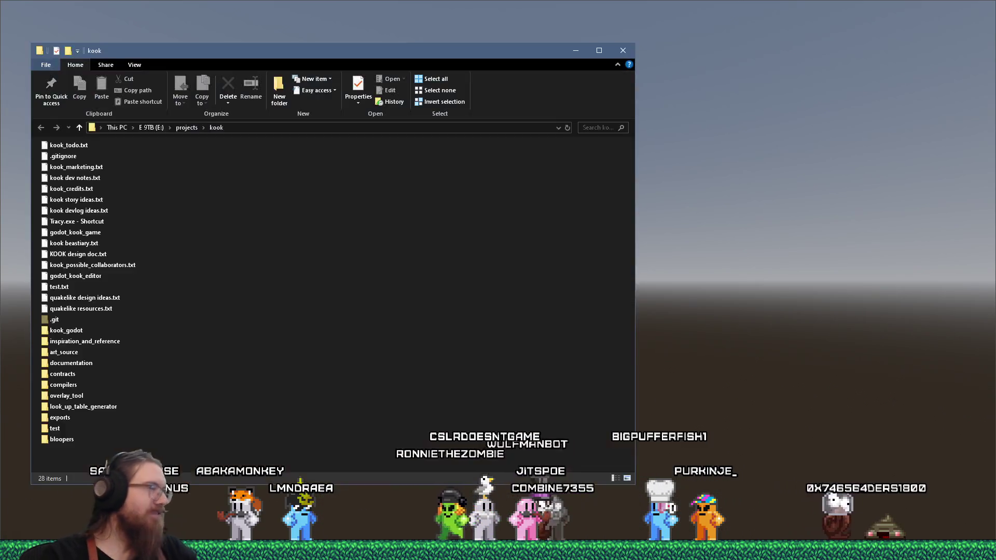
double_click(99, 276)
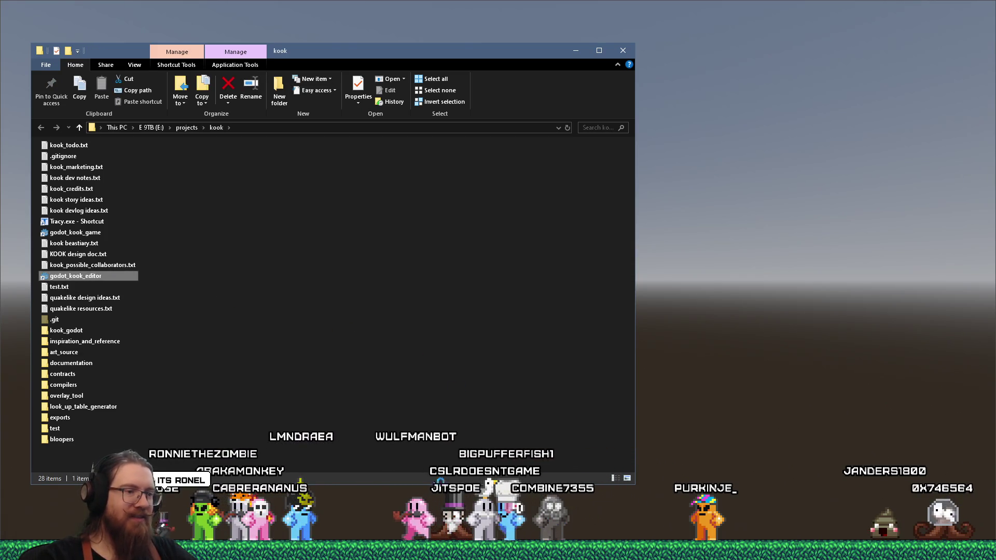
mouse_move(724, 550)
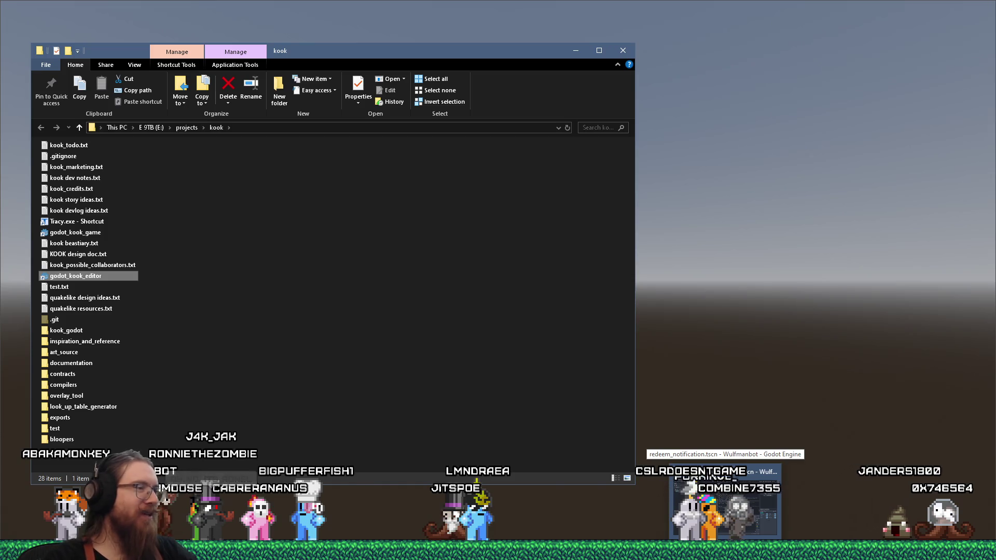
left_click(725, 500)
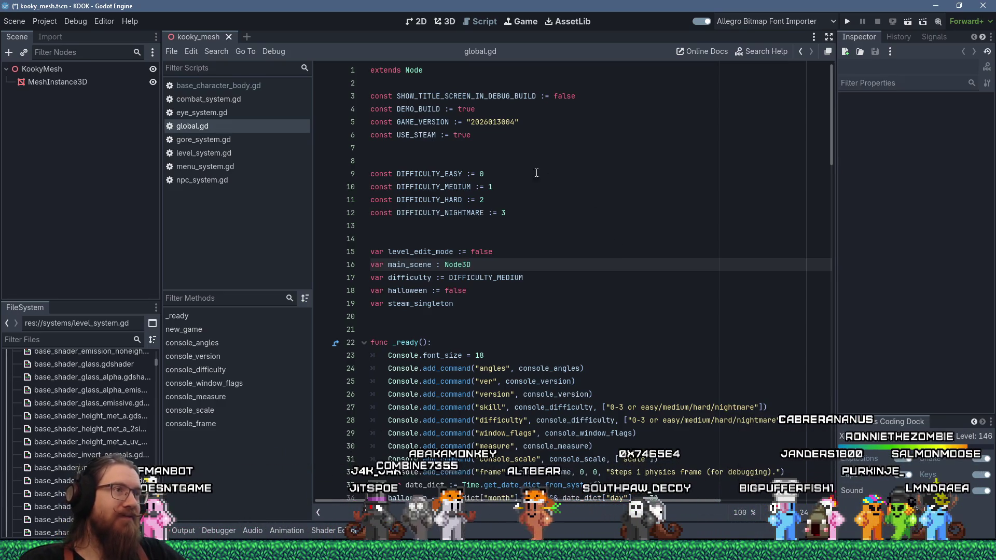
left_click(500, 121)
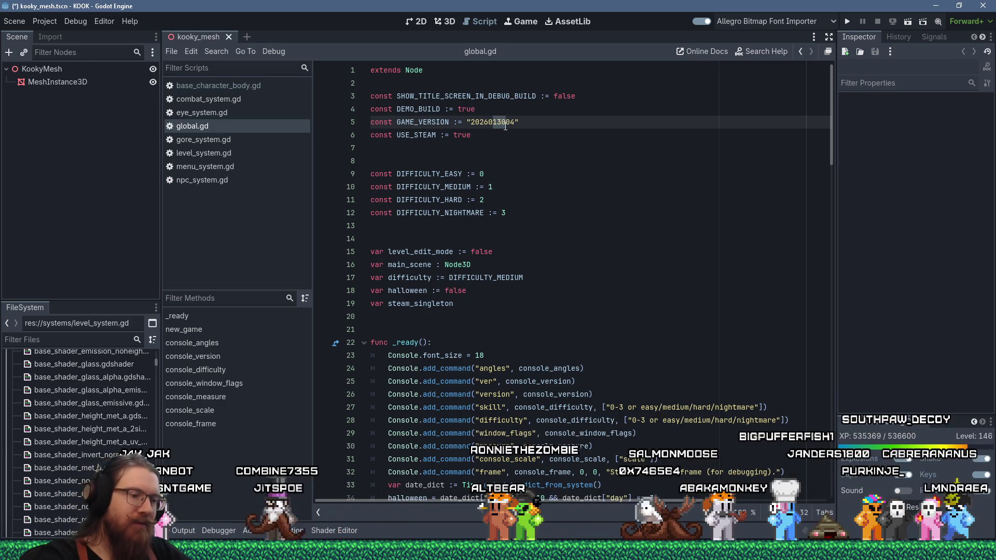
type("2020")
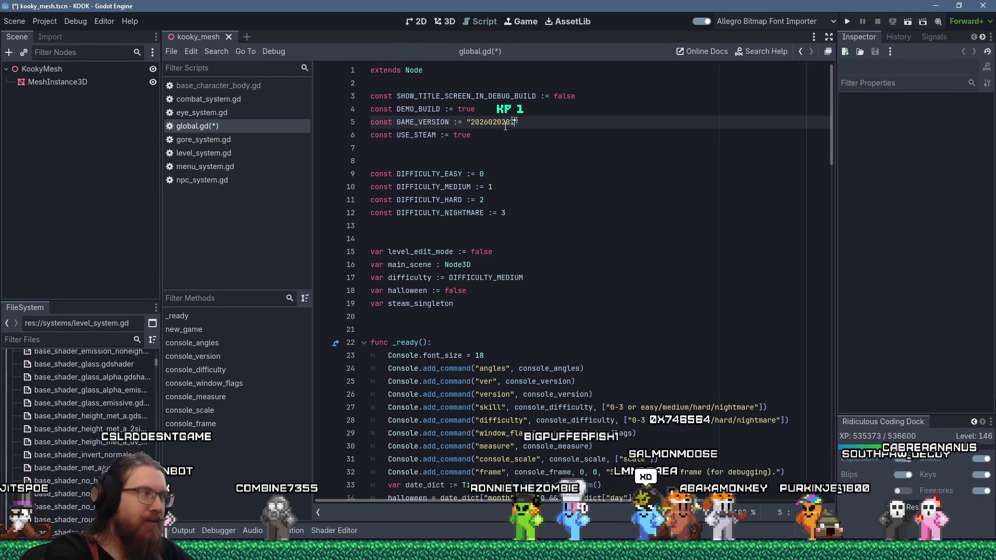
key("ctrl+s")
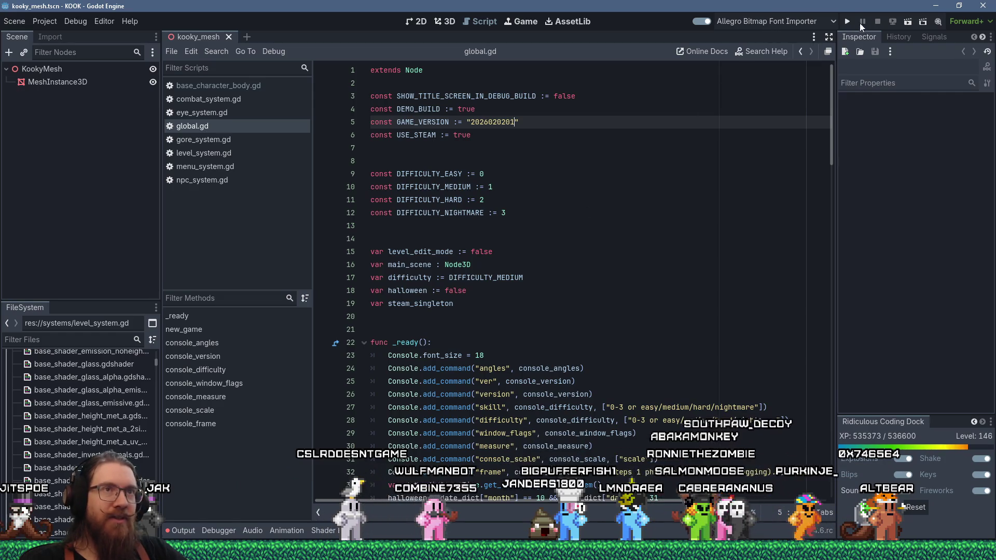
left_click(847, 22)
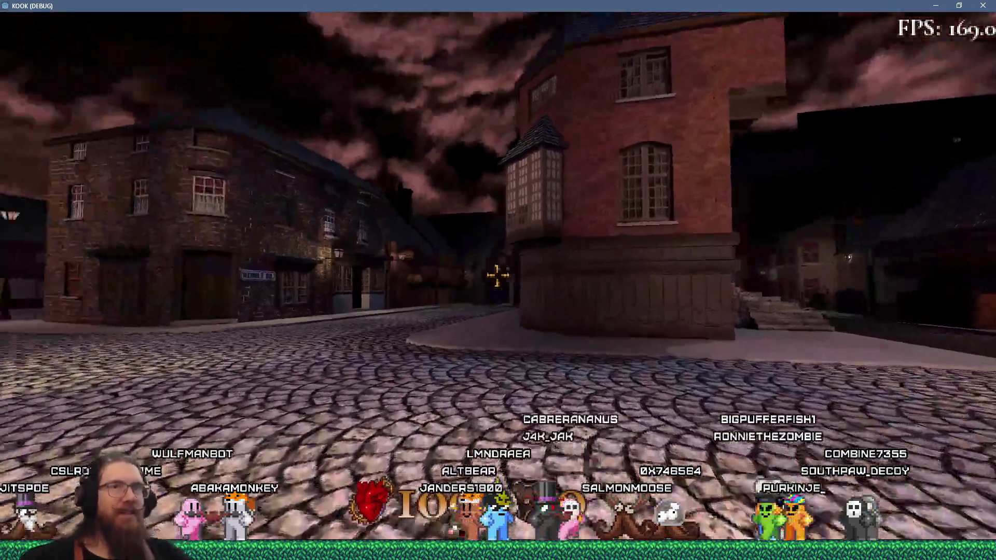
Walk up the street, climb the stairs to the rooftop alley, and reach the fenced courtyard.
key("w")
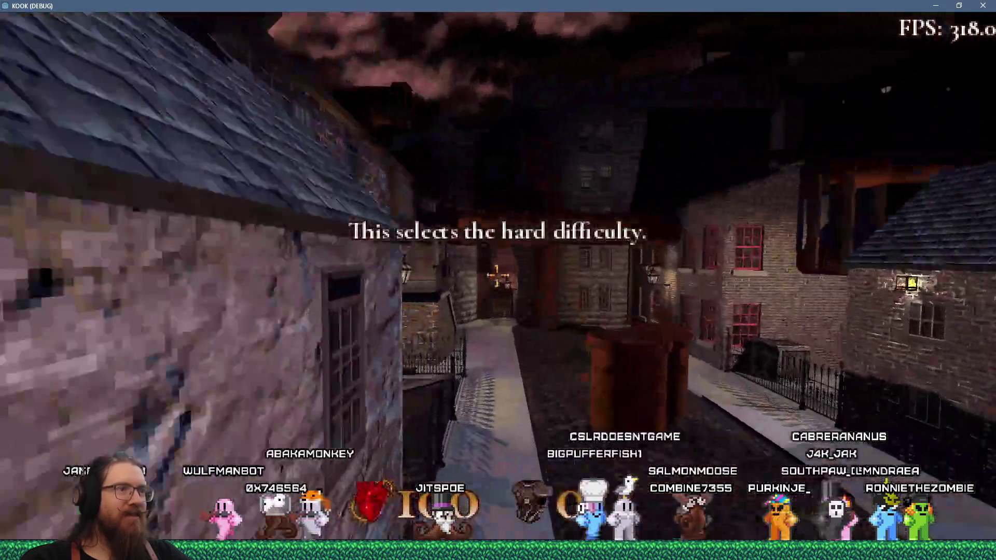
key("w")
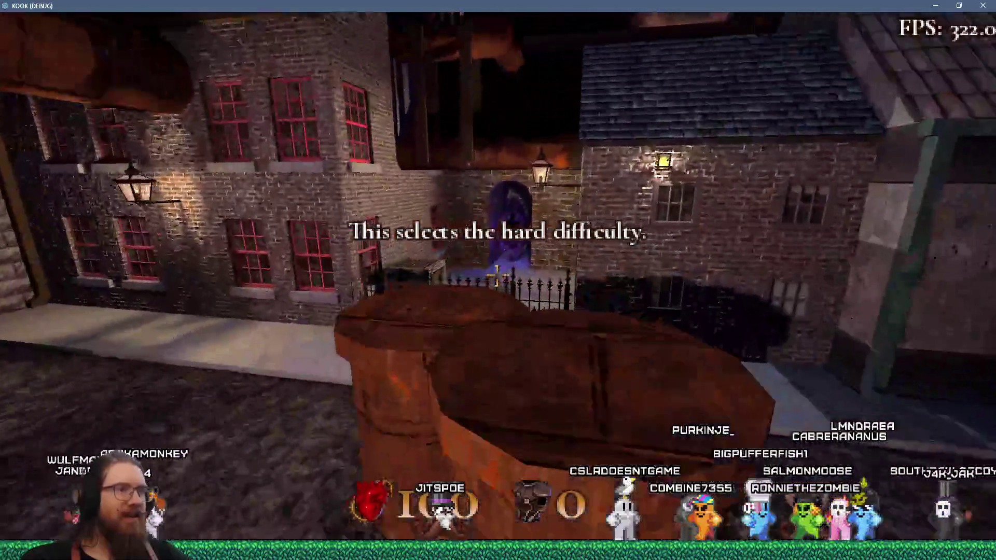
key("w")
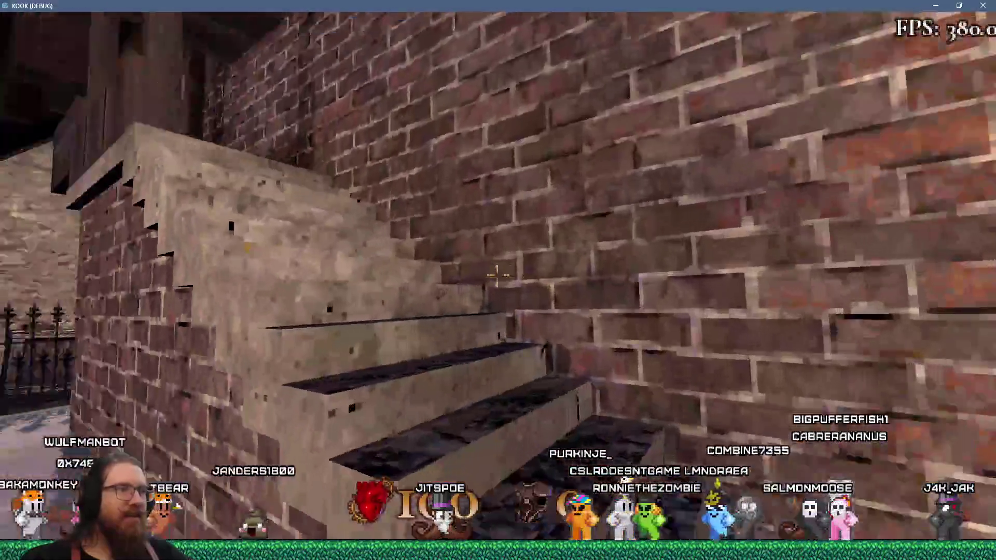
key("w")
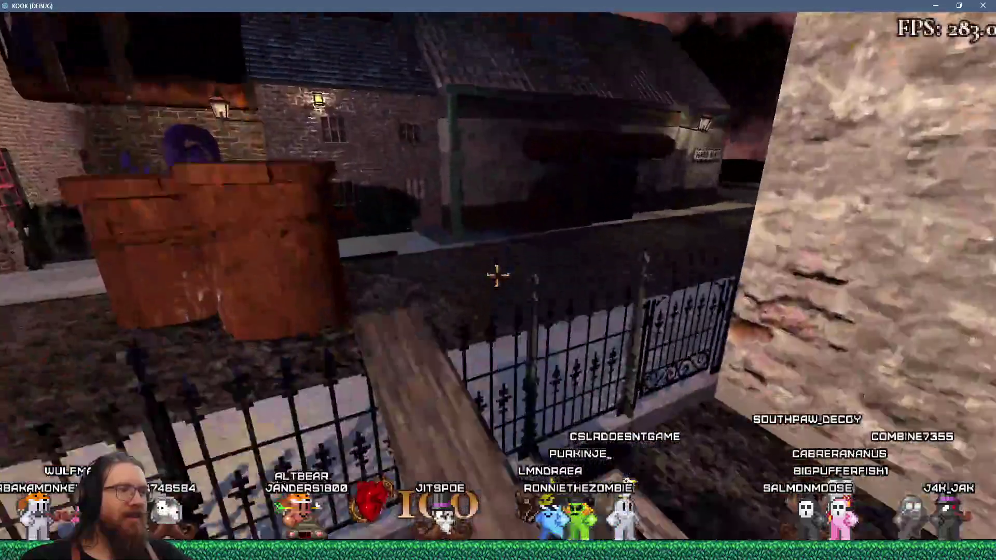
key("w")
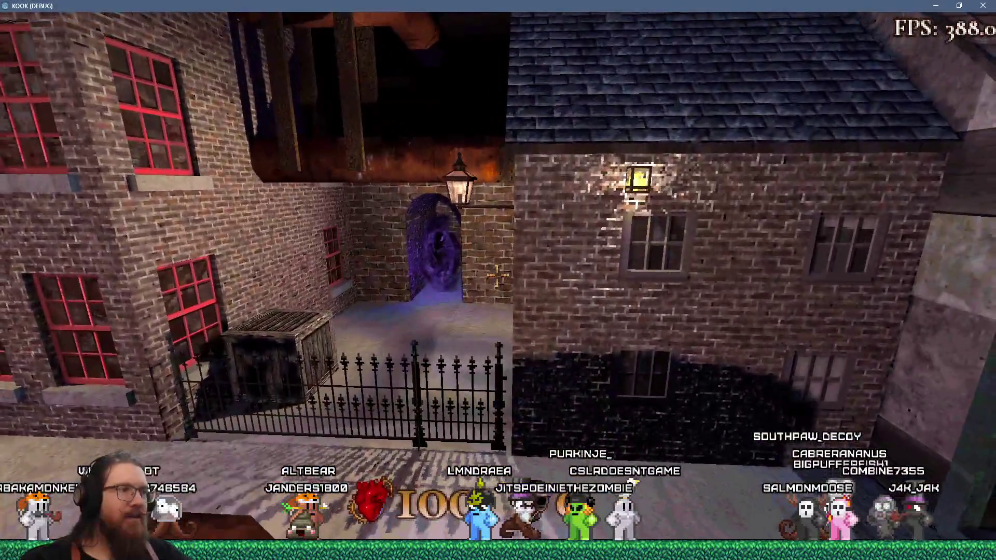
key("w")
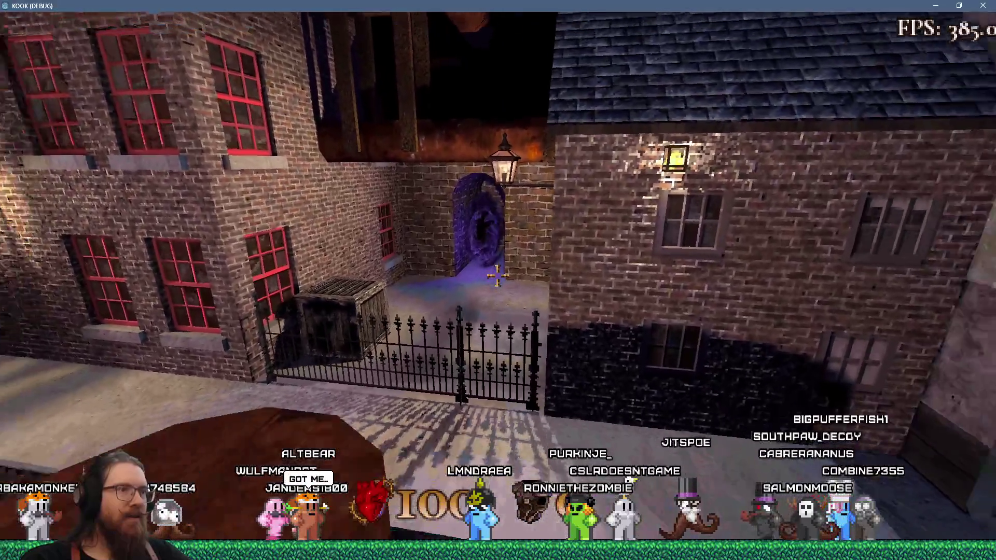
key("w")
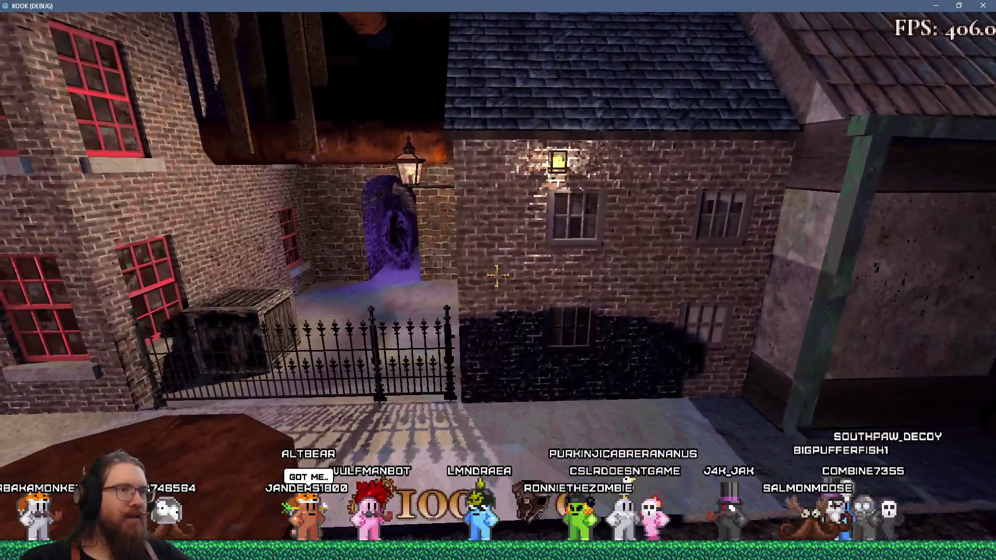
key("w")
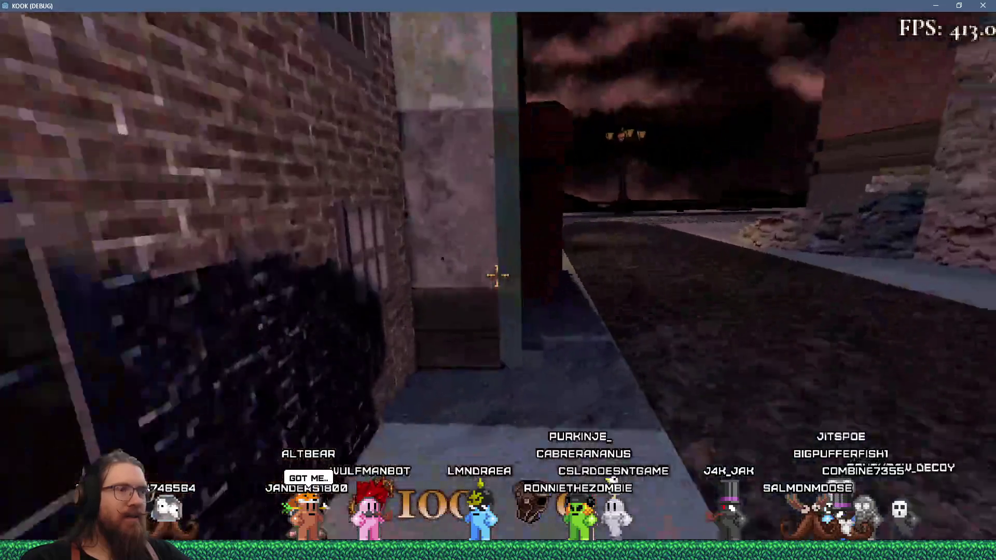
Check the controls in the pause menu's settings, then resume play.
key("Escape")
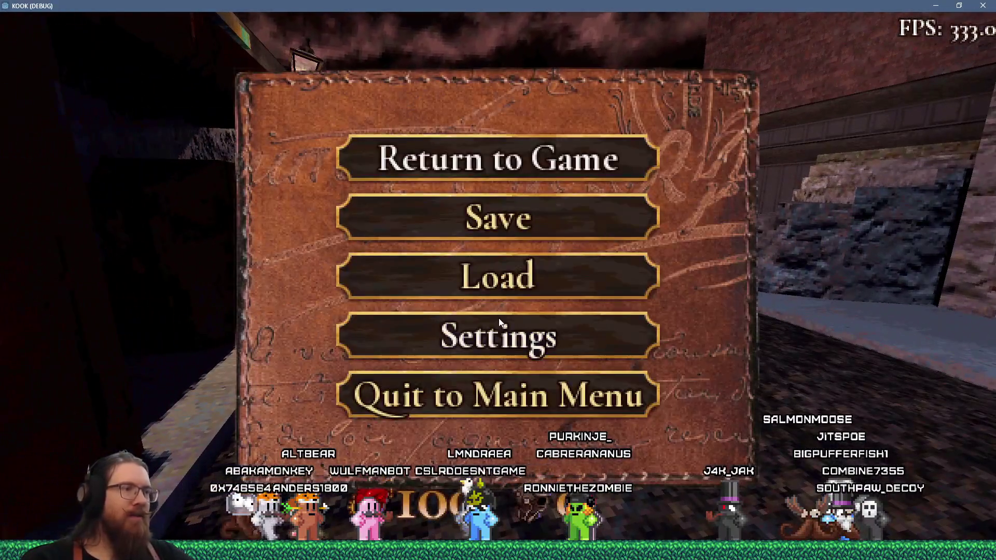
left_click(502, 330)
left_click(479, 319)
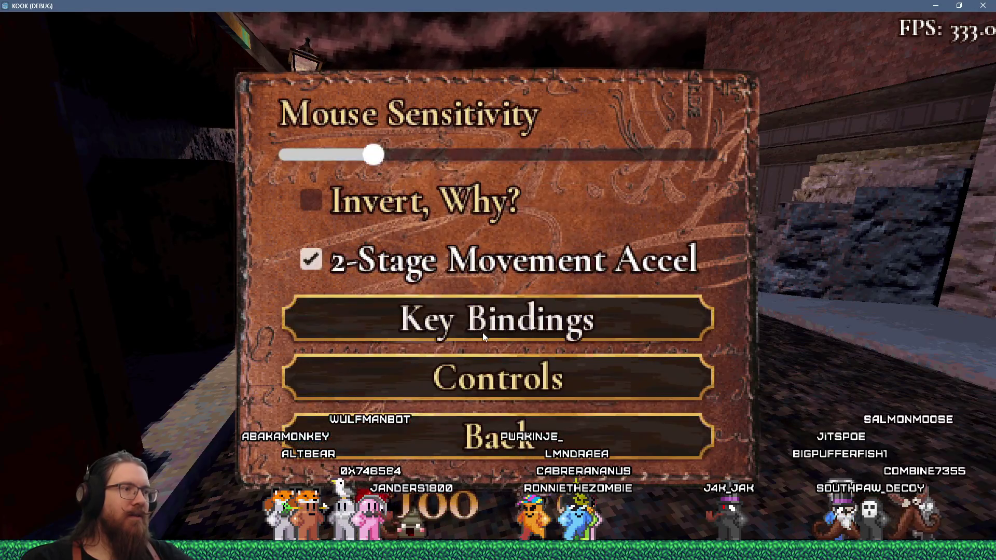
key("Escape")
key("Escape")
Walk past Middle Rd, climb the Hard steps ledge, and return through the alley to the street.
key("w")
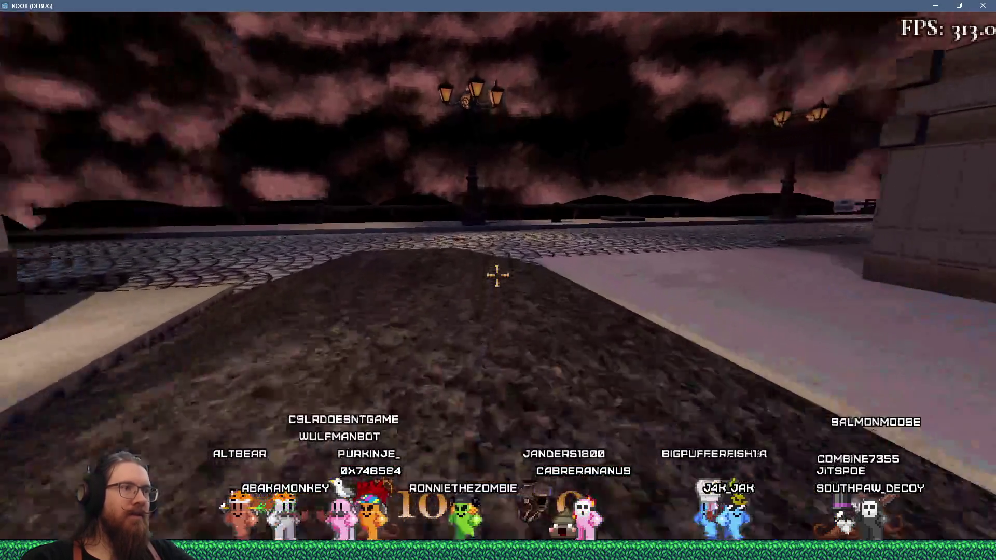
key("w")
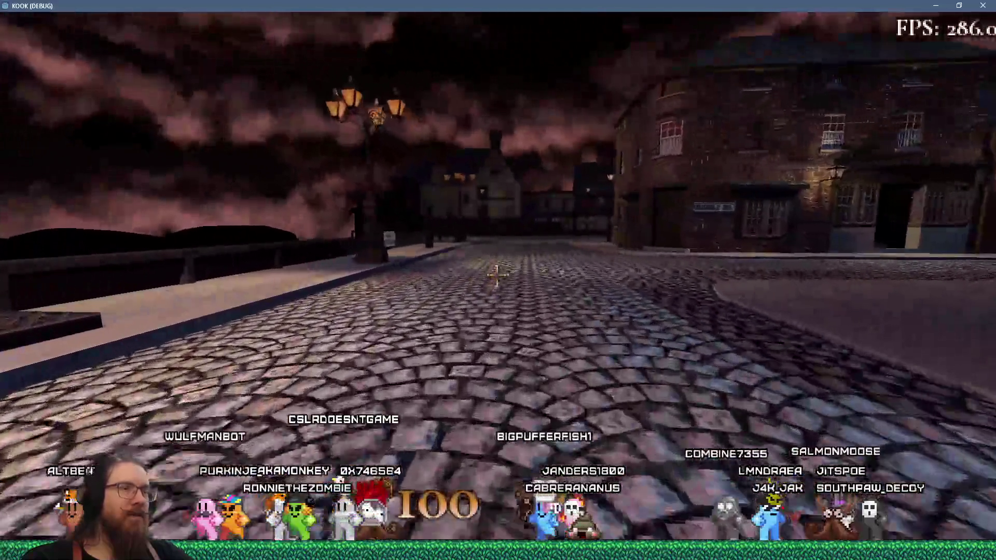
key("w")
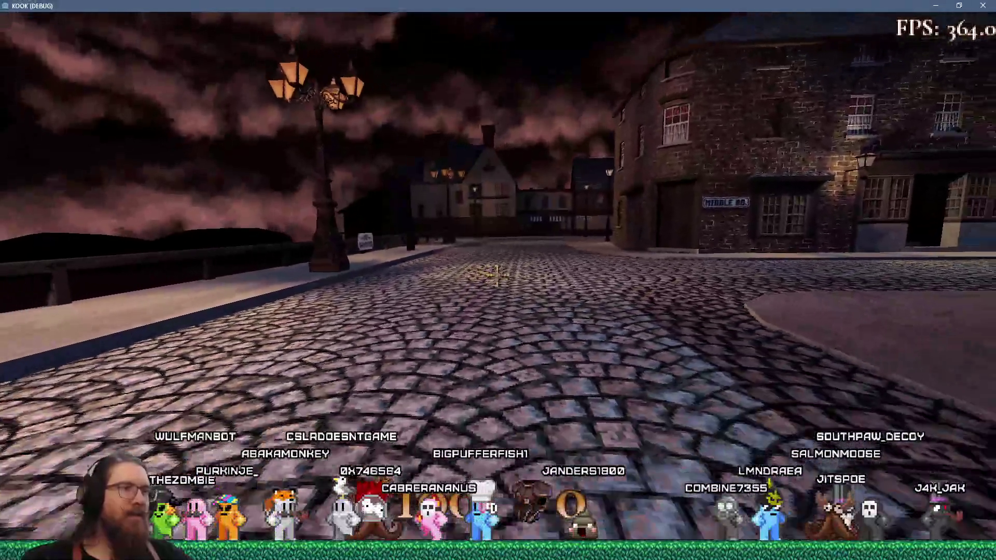
key("s")
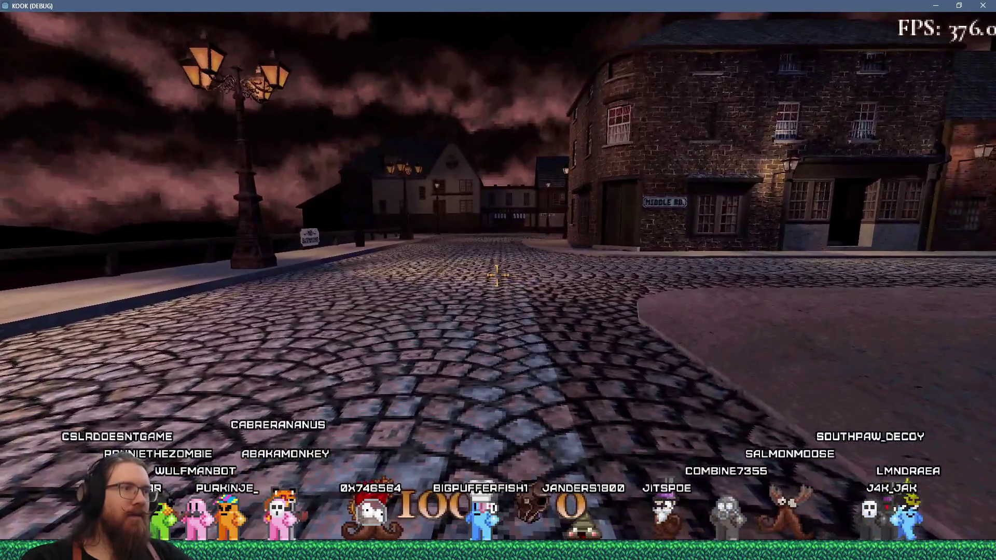
key("w")
key("a")
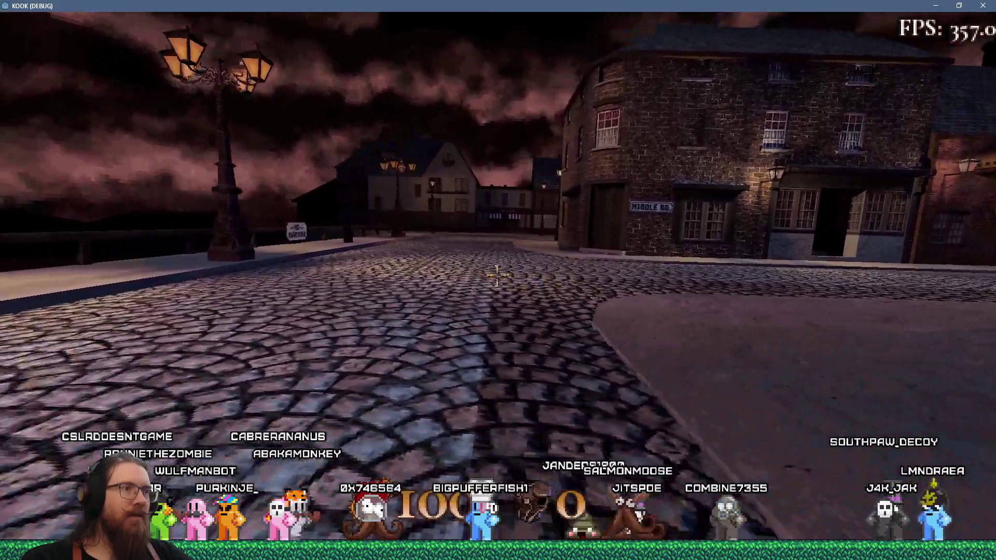
key("w")
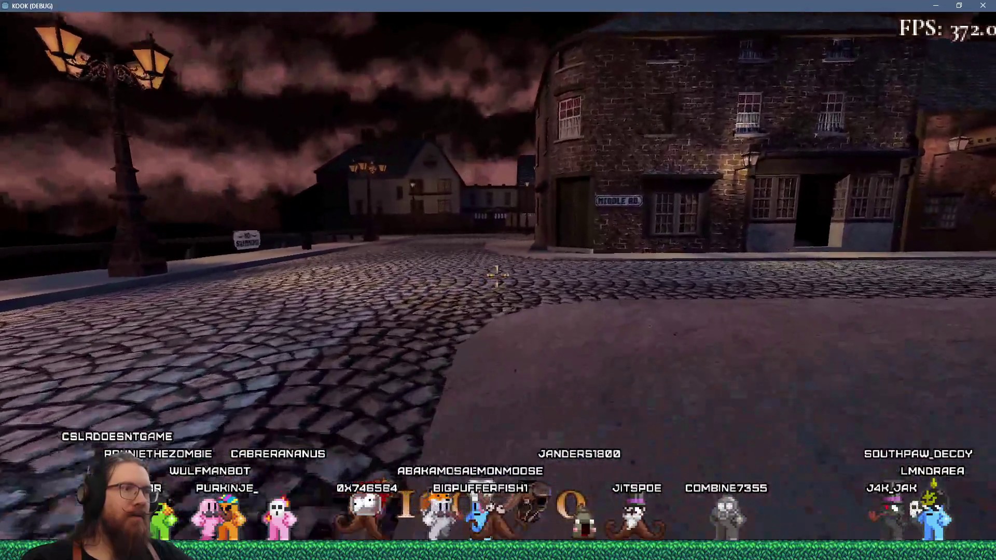
key("w")
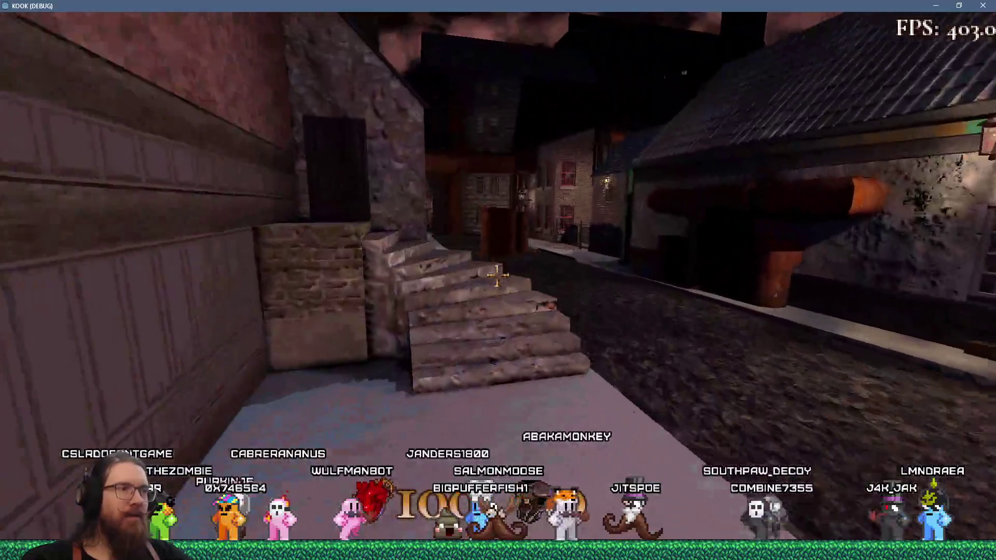
key("w")
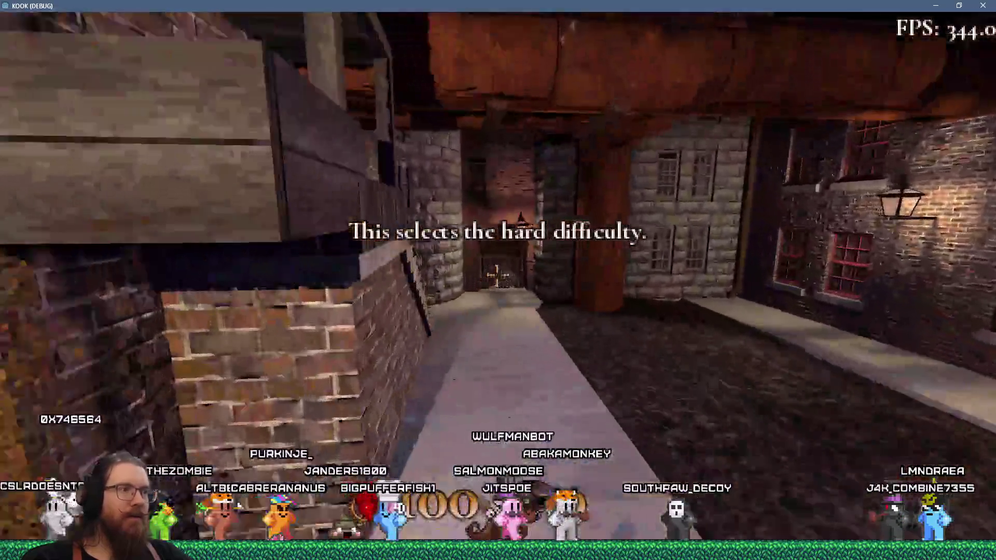
key("w")
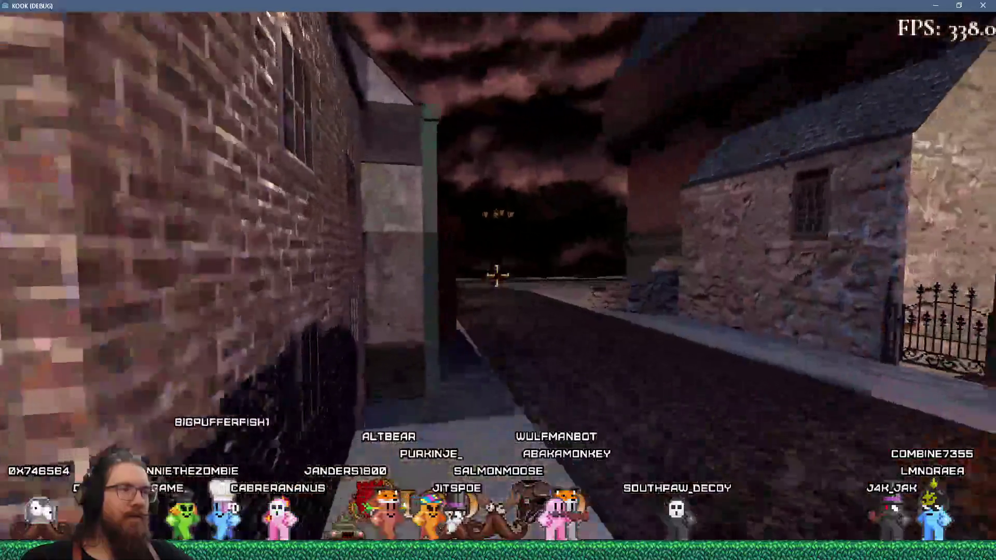
key("w")
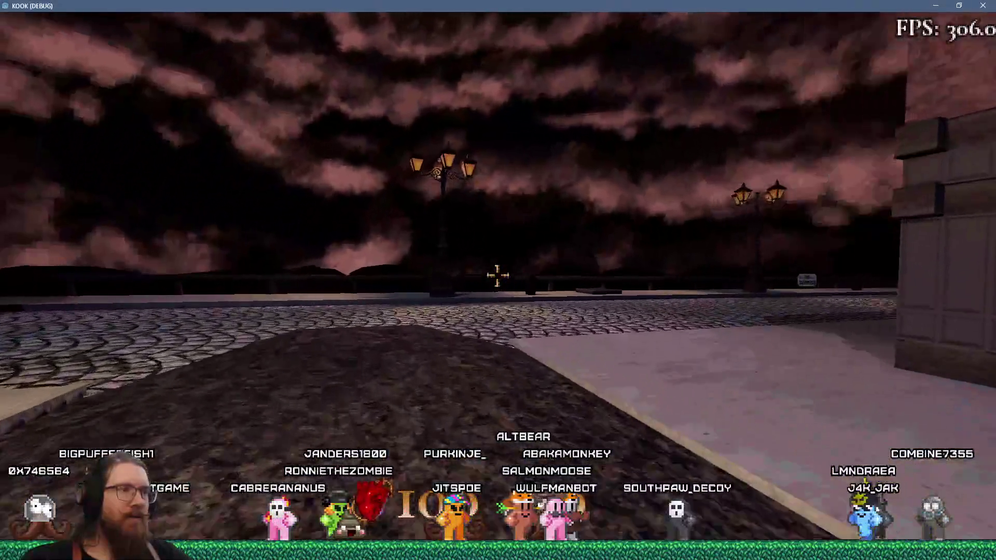
key("w")
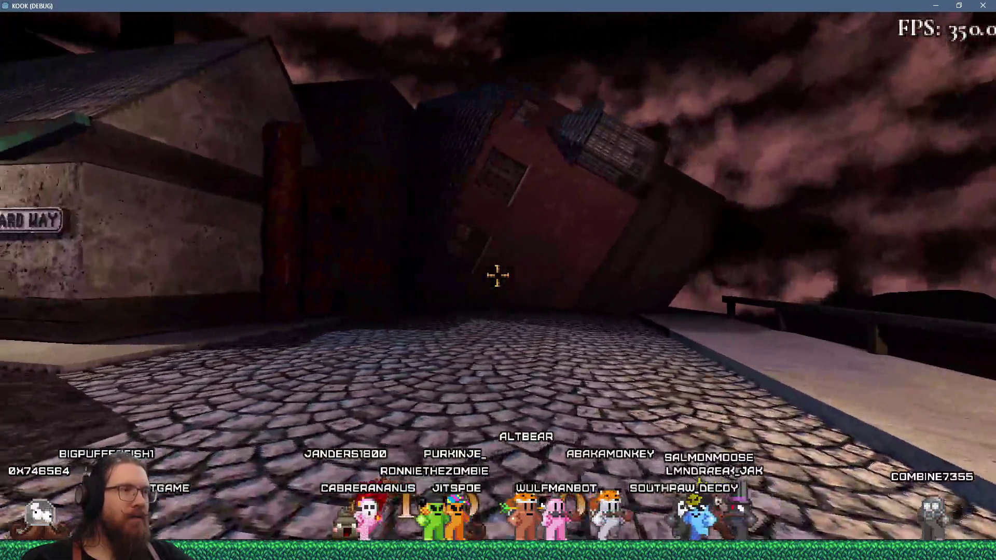
key("w")
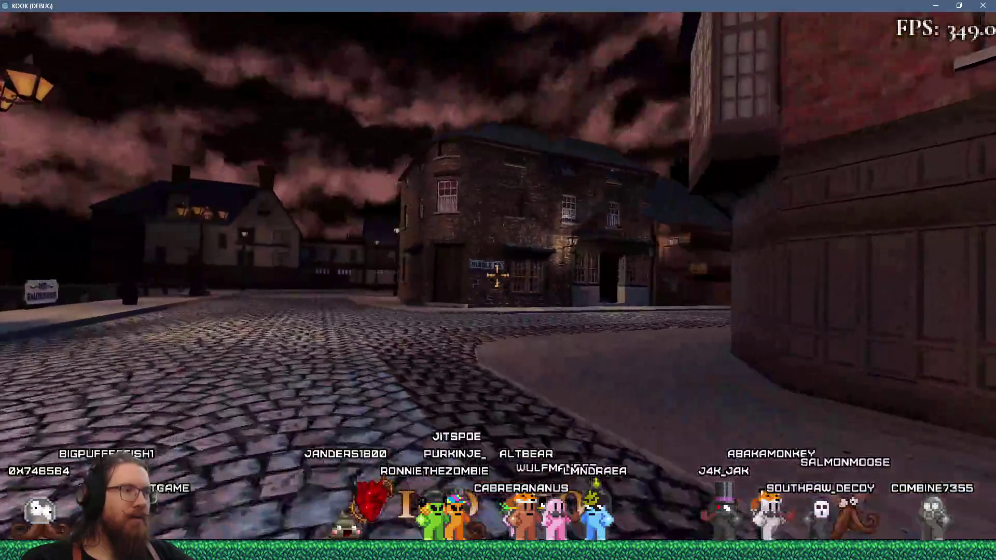
Quit the game with the 'quit' console command and return to the open-windows list.
key("grave")
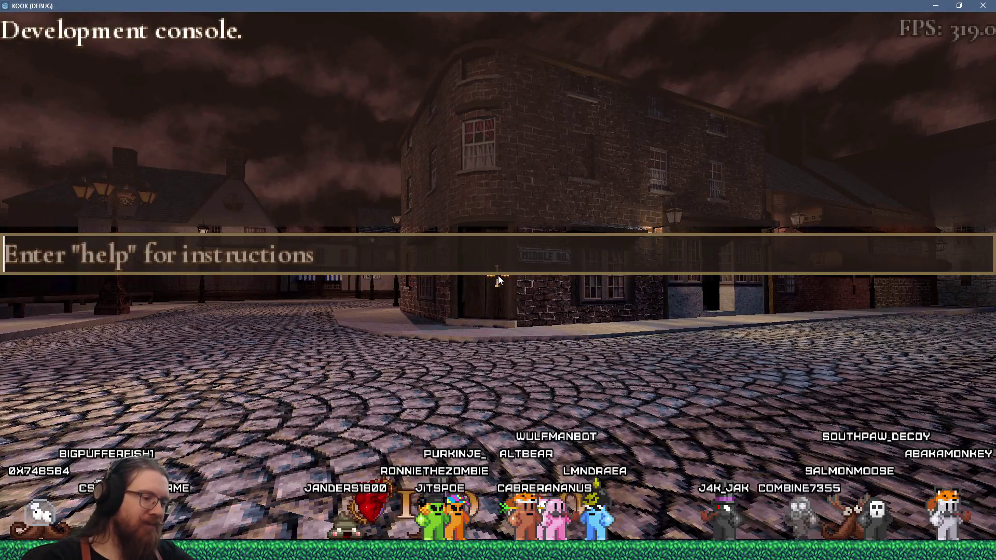
type("quit")
key("Return")
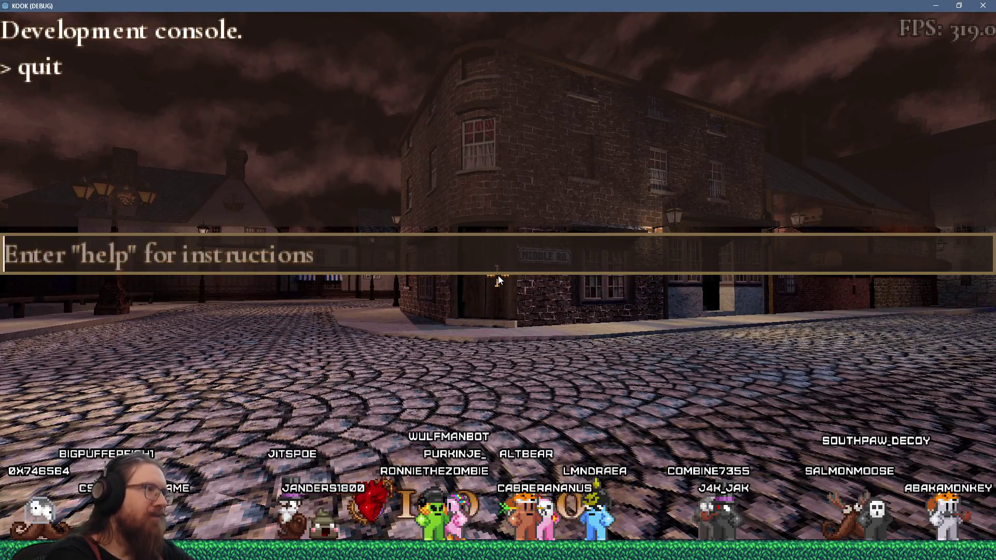
key("alt+Tab")
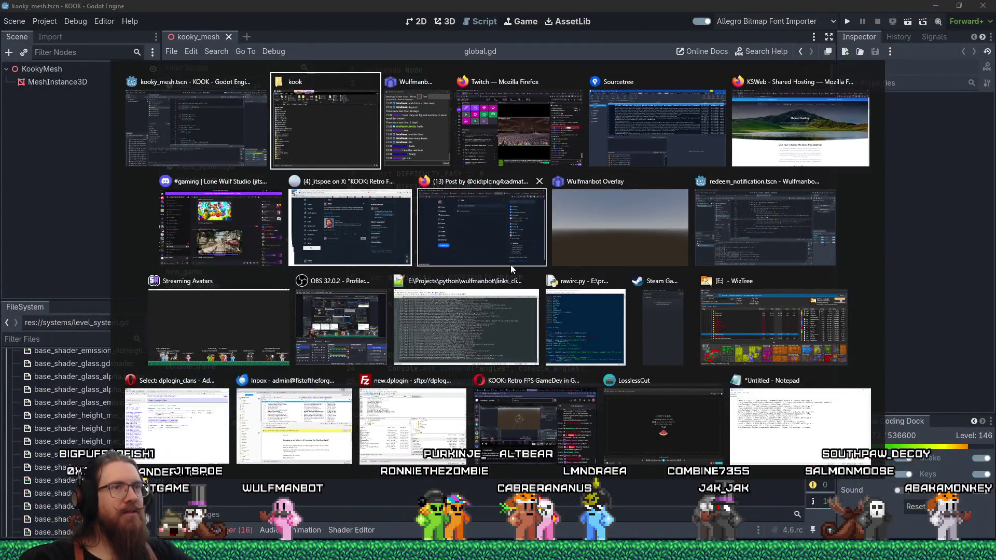
Switch to Firefox and scroll through the Crunchy Pixels Sale 2026 form's features and selection criteria.
key("Escape")
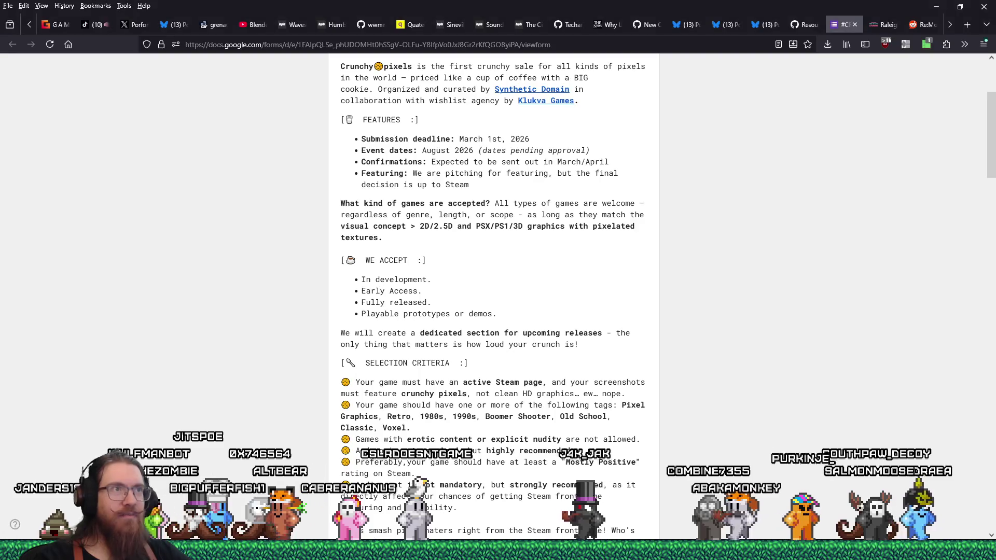
left_click(884, 513)
scroll(799, 406, "up", 3)
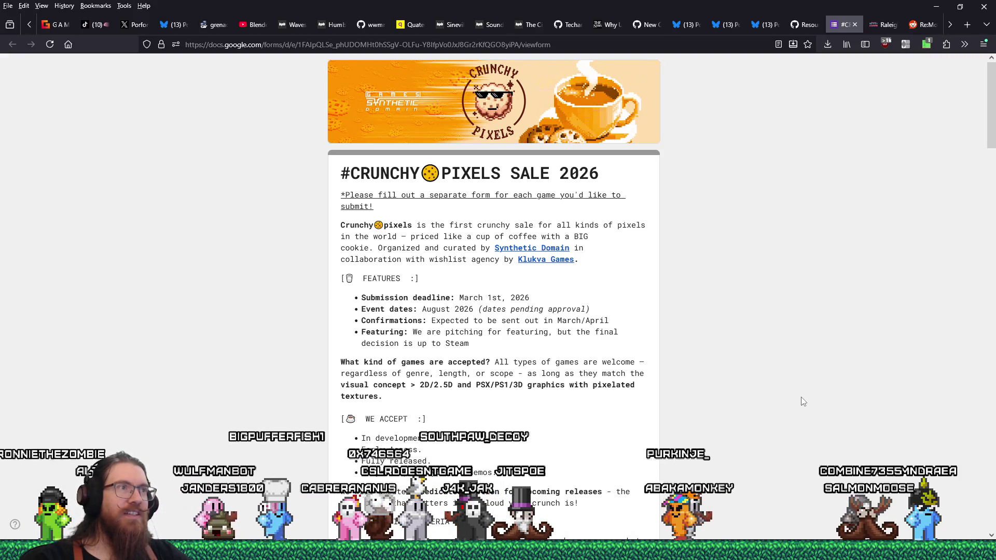
scroll(803, 402, "down", 2)
scroll(802, 401, "down", 5)
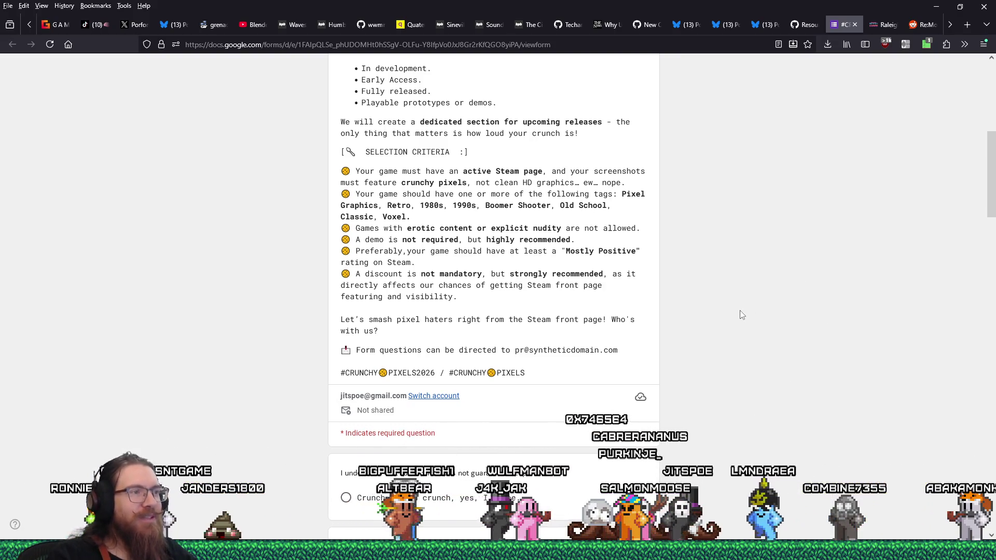
scroll(741, 315, "up", 7)
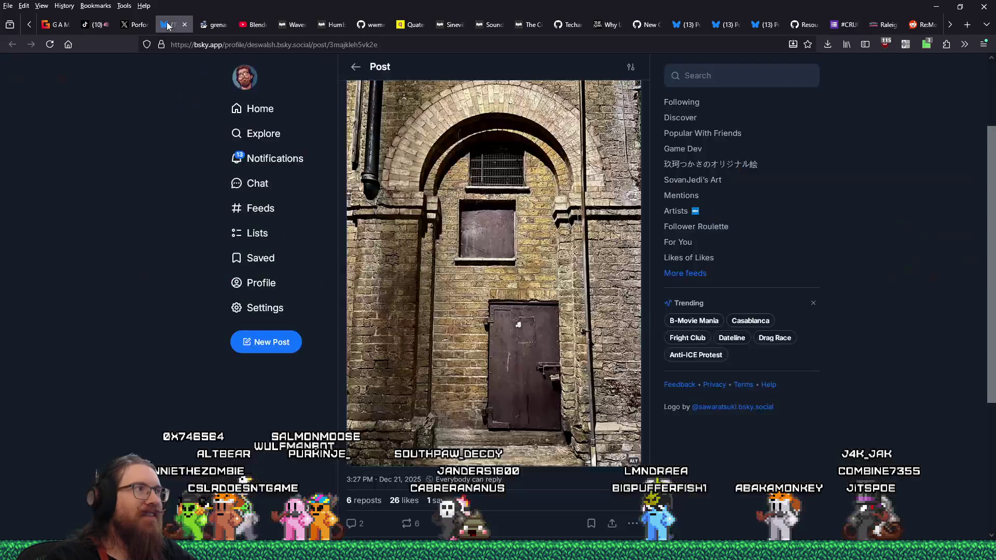
Open the Bluesky post's brick archway photo full screen and bring up its context menu.
left_click(167, 24)
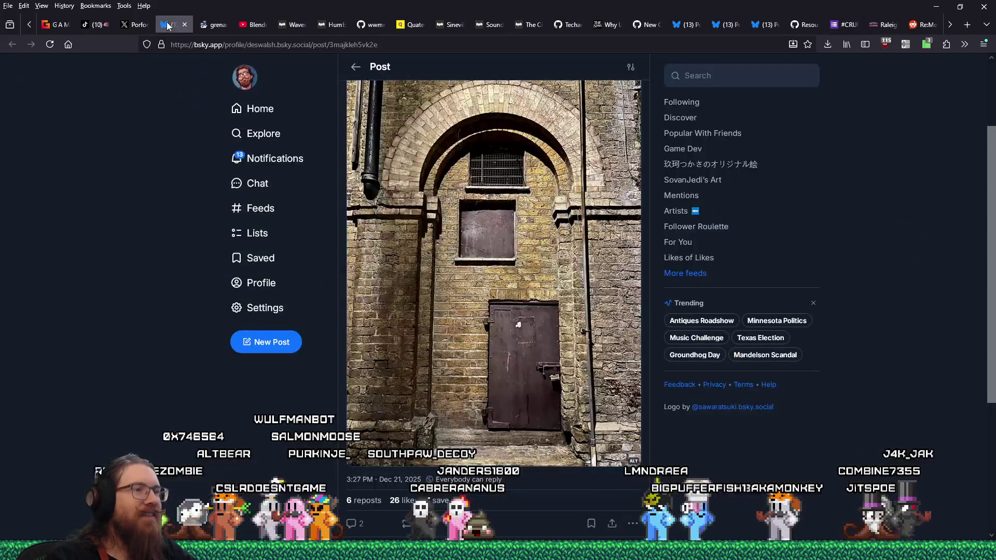
left_click(462, 171)
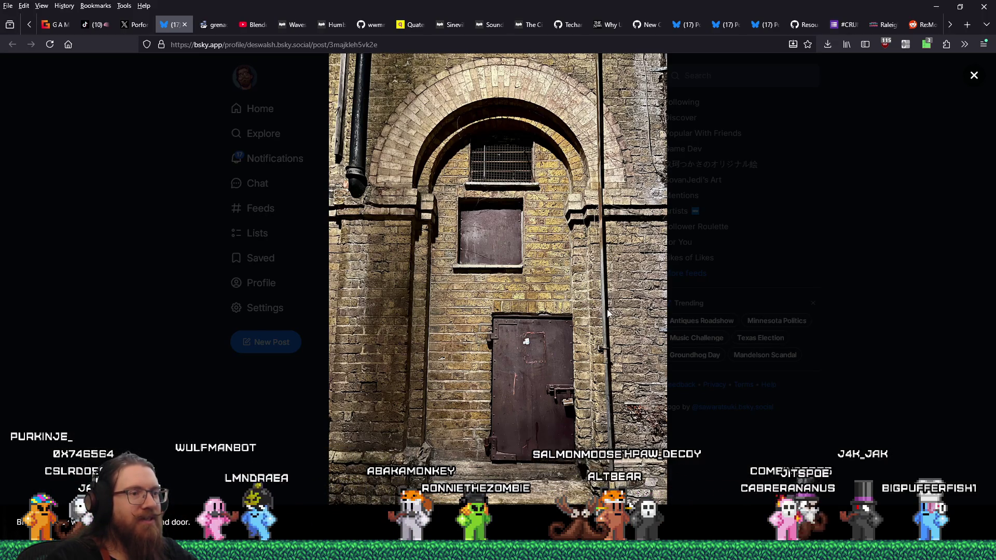
right_click(597, 262)
Save the photo into e:\images\inspiration\quakelike\textures and close the full-screen viewer.
left_click(638, 287)
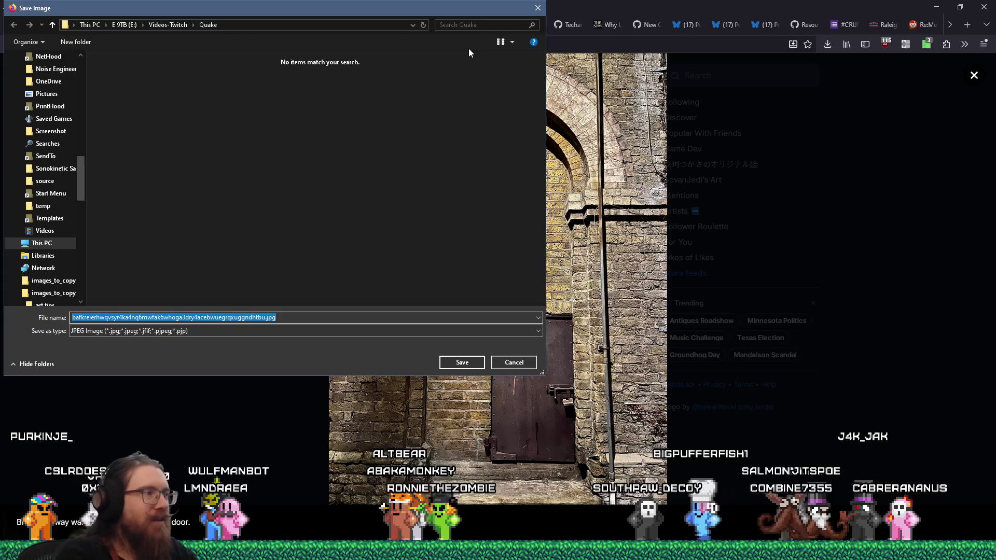
type("e:\\images\\i")
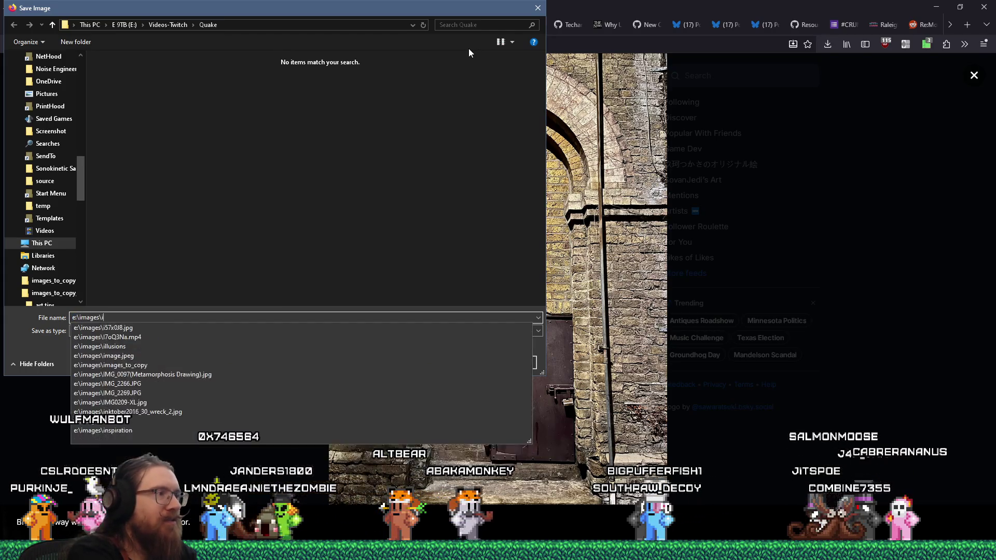
type("nspiration\\q")
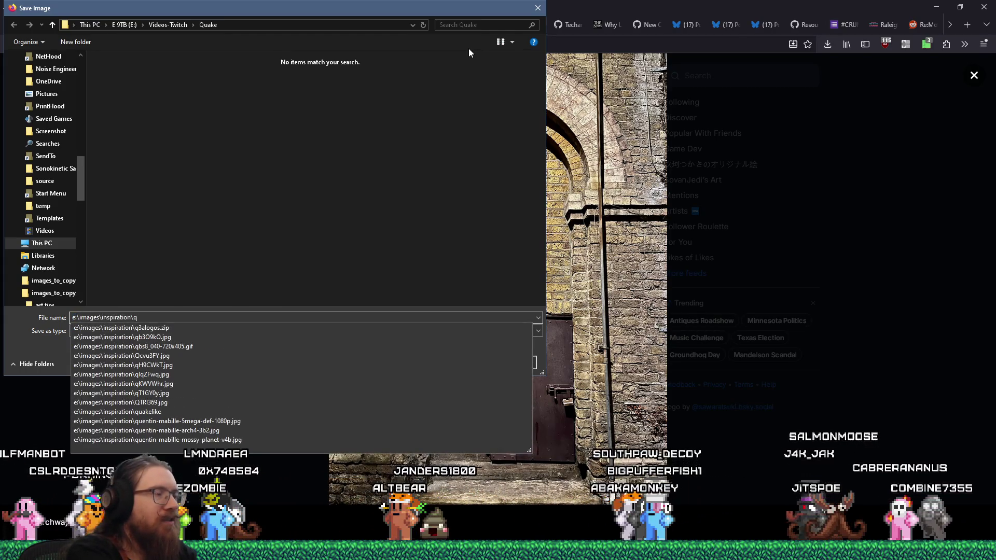
type("uakelike\textures")
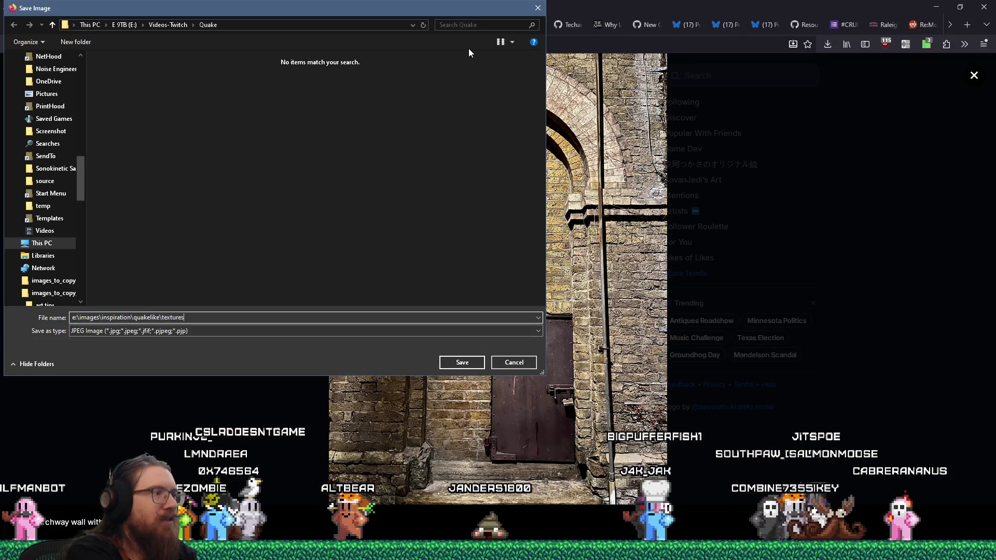
key("Return")
key("Return")
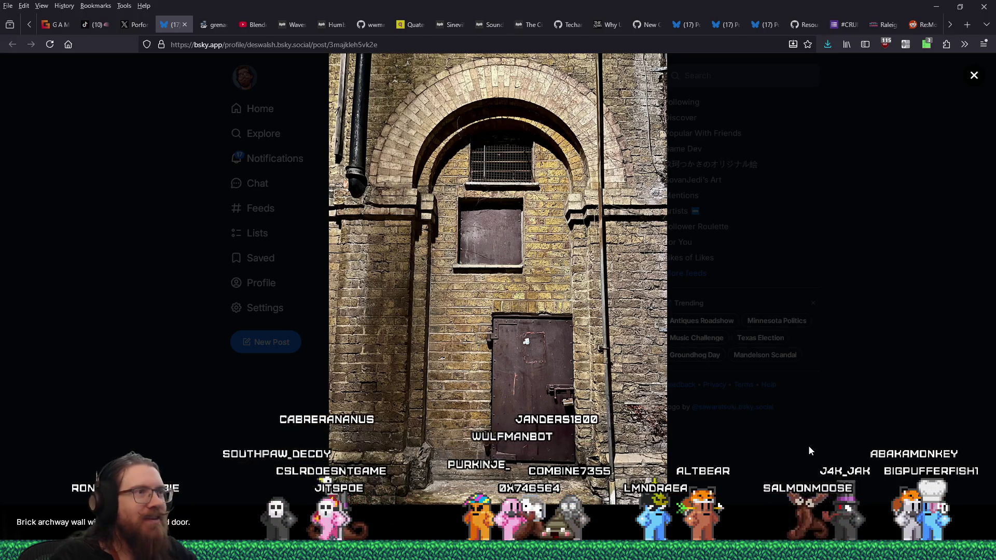
left_click(880, 433)
Close the Bluesky post tab and the YouTube dev highlights video tab.
scroll(660, 364, "up", 2)
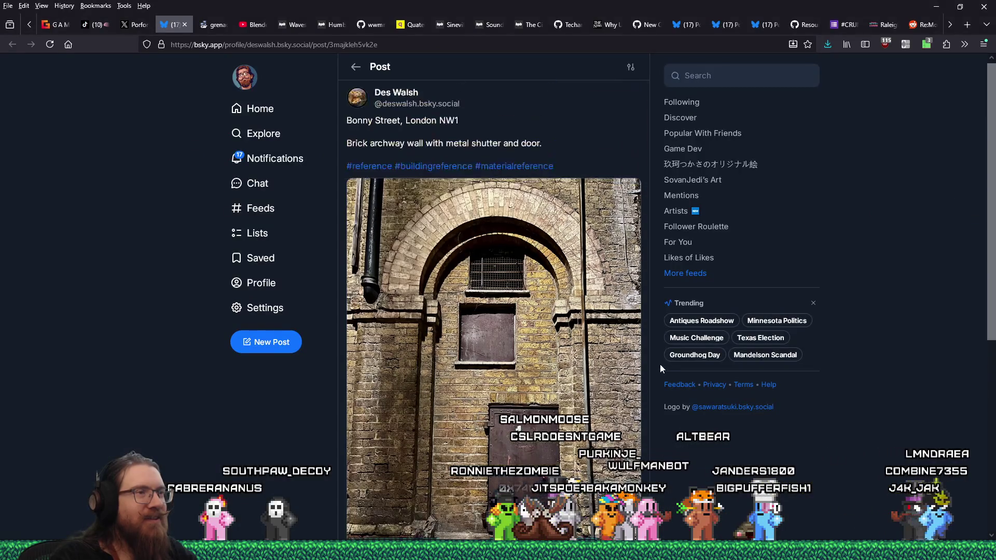
left_click(185, 25)
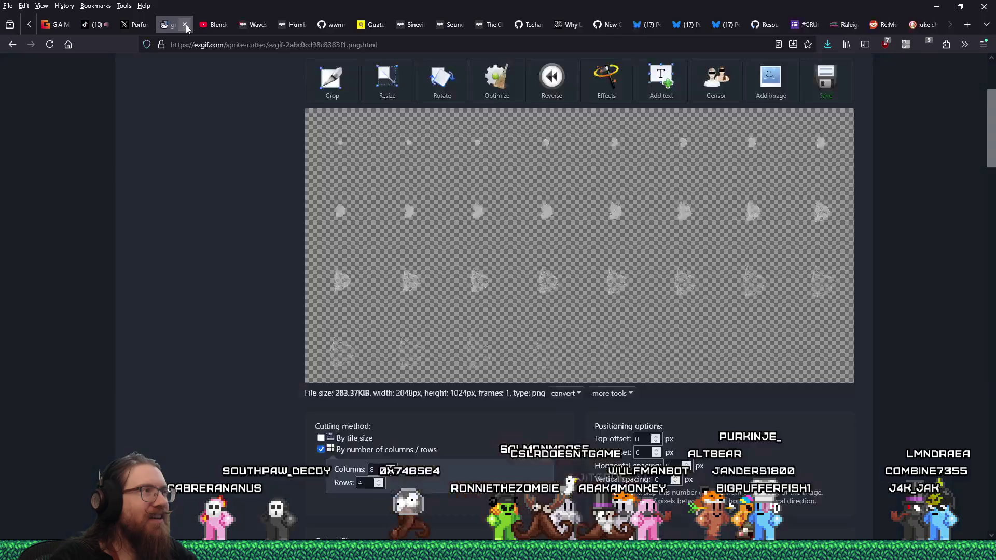
left_click(213, 26)
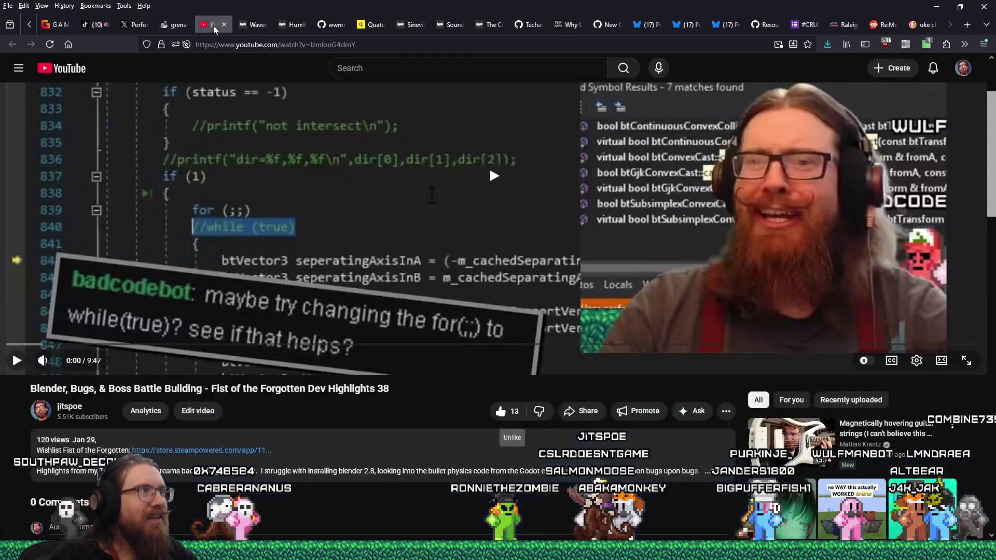
right_click(235, 45)
left_click(249, 109)
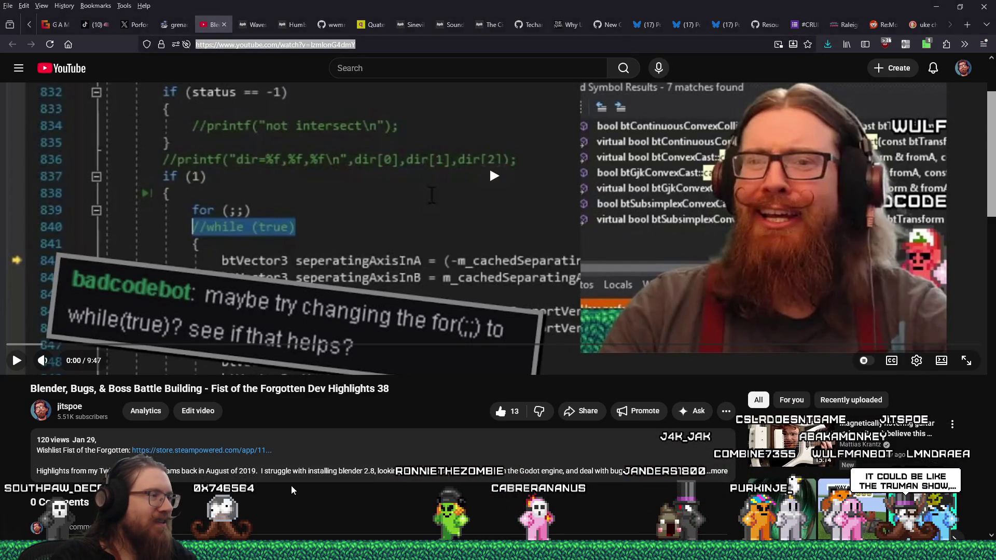
scroll(293, 483, "down", 3)
scroll(292, 483, "up", 3)
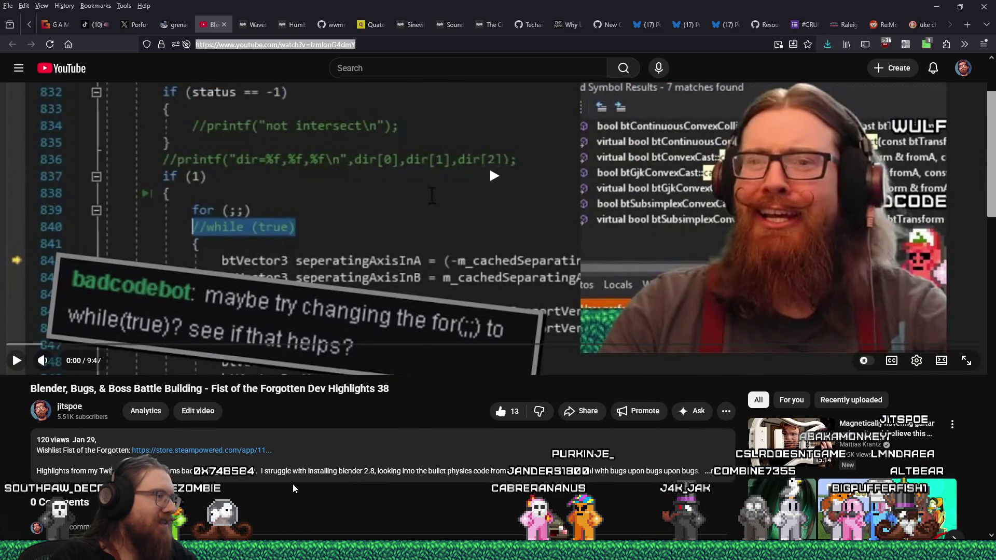
scroll(292, 483, "up", 2)
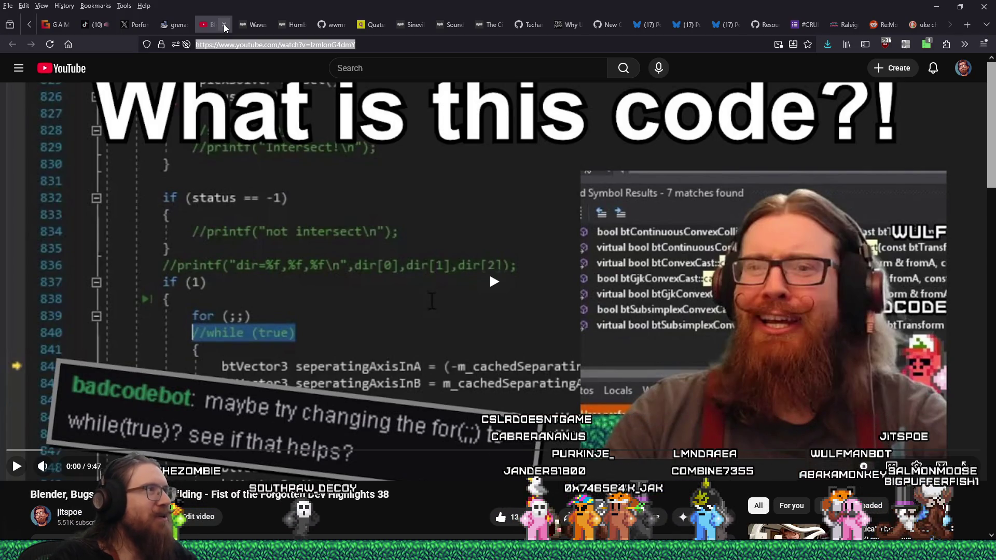
left_click(224, 25)
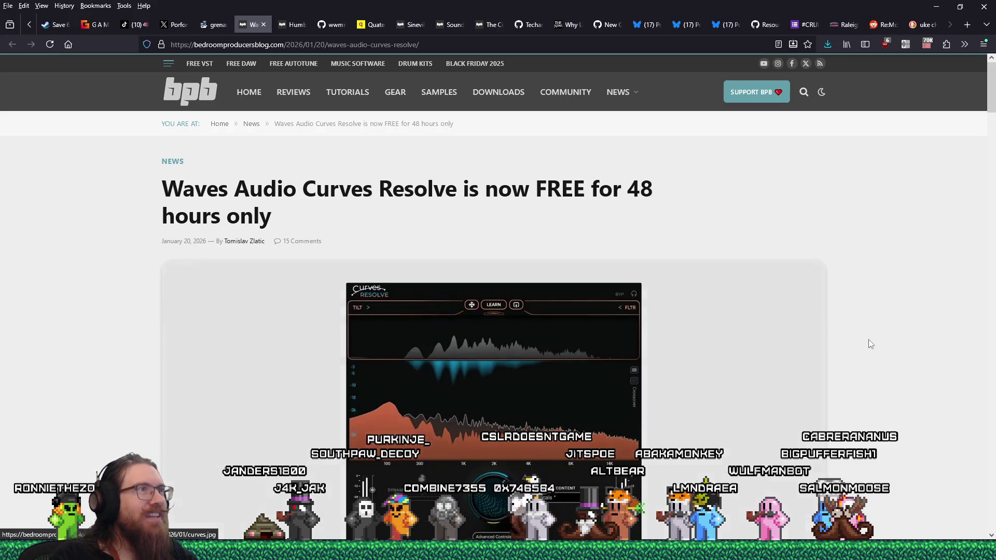
mouse_move(290, 27)
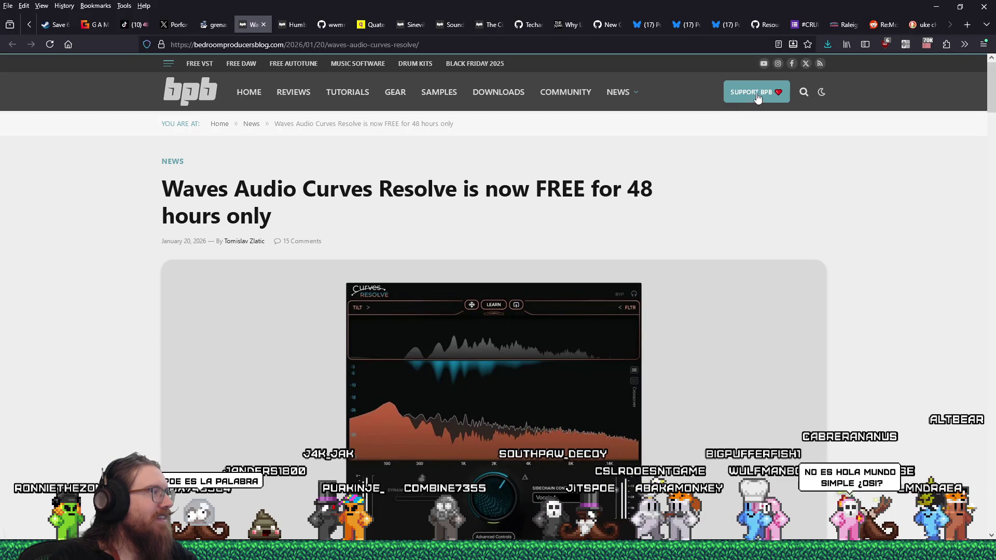
Minimize Firefox and return to global.gd in Godot at the halloween variable line.
left_click(939, 6)
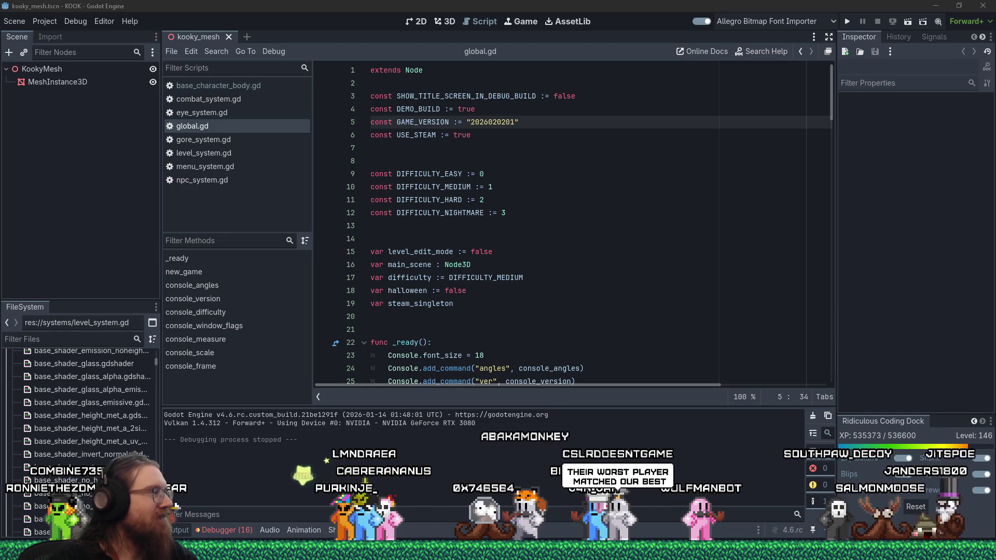
left_click(606, 289)
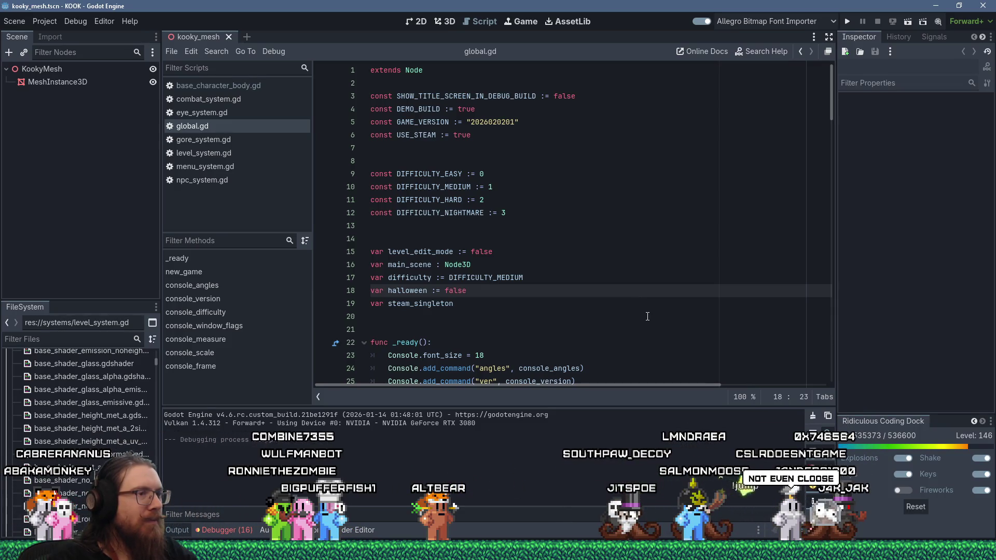
scroll(669, 329, "down", 4)
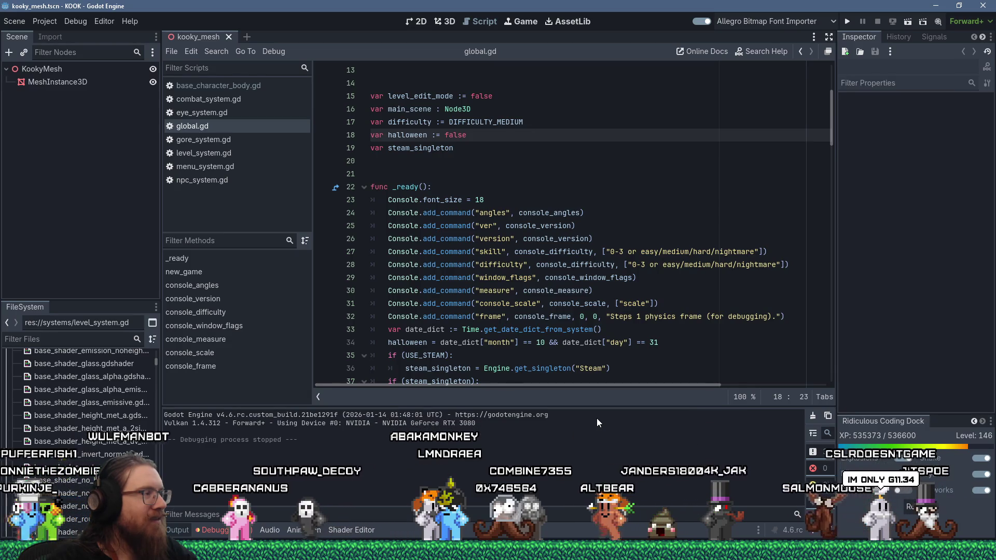
Read the tooltips of the console_ commands registered in _ready, then bring up the open-windows list.
mouse_move(539, 303)
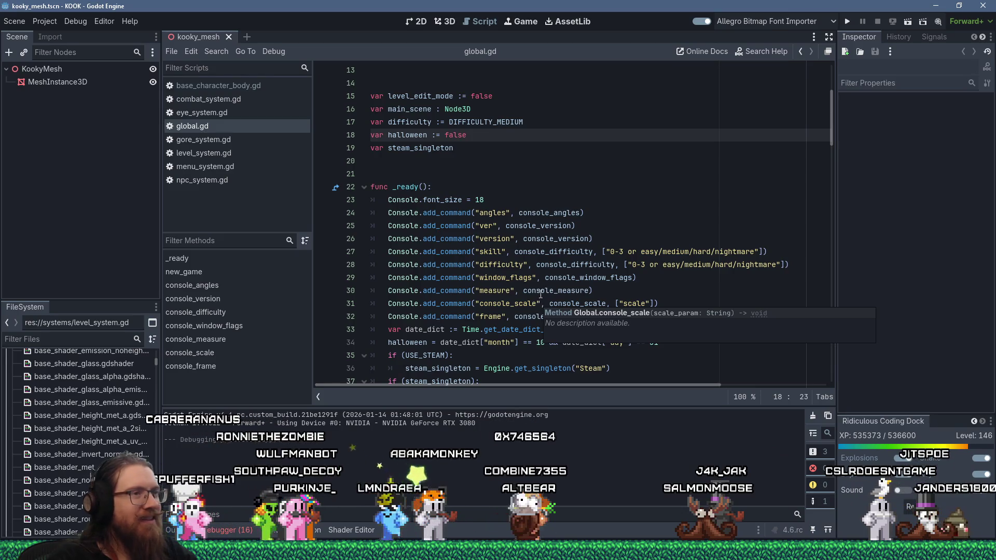
mouse_move(550, 274)
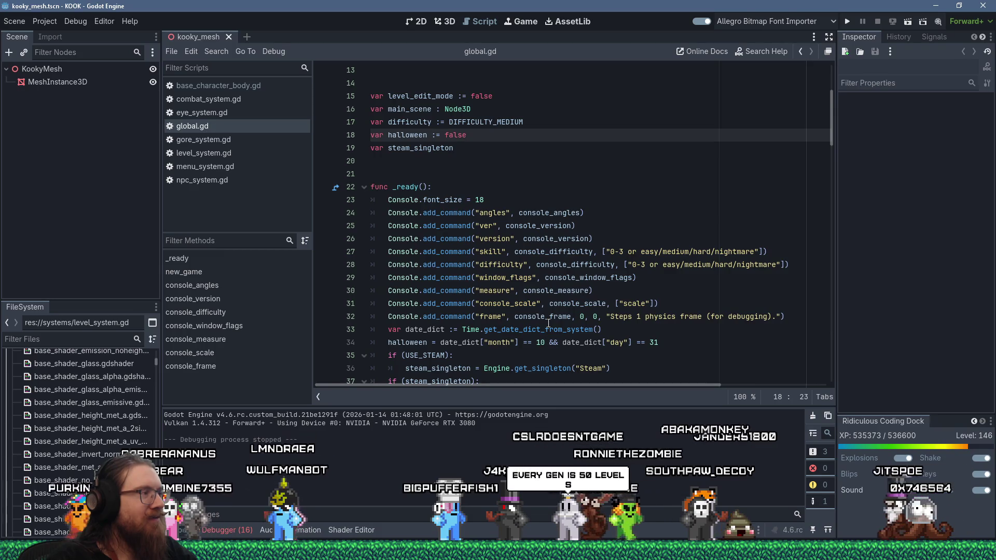
mouse_move(548, 323)
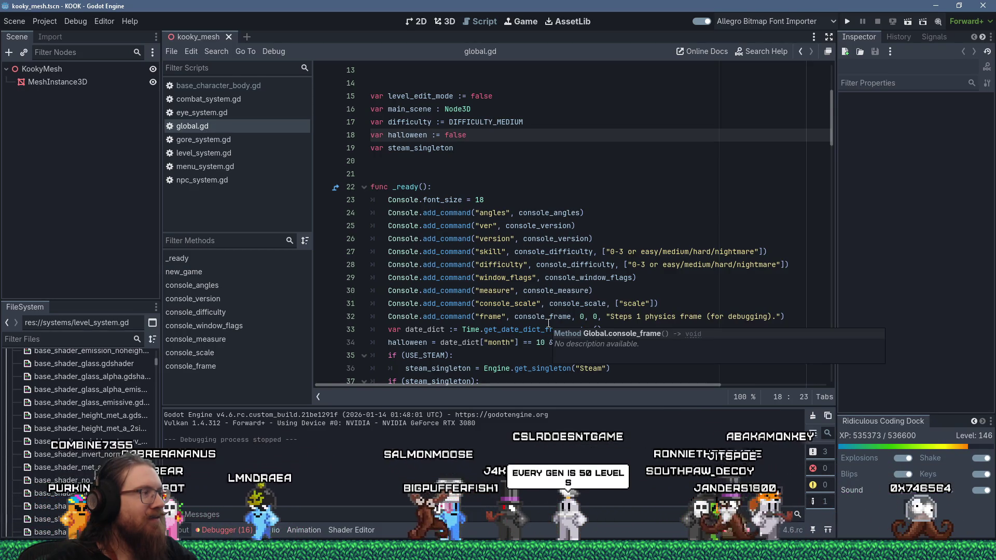
mouse_move(545, 240)
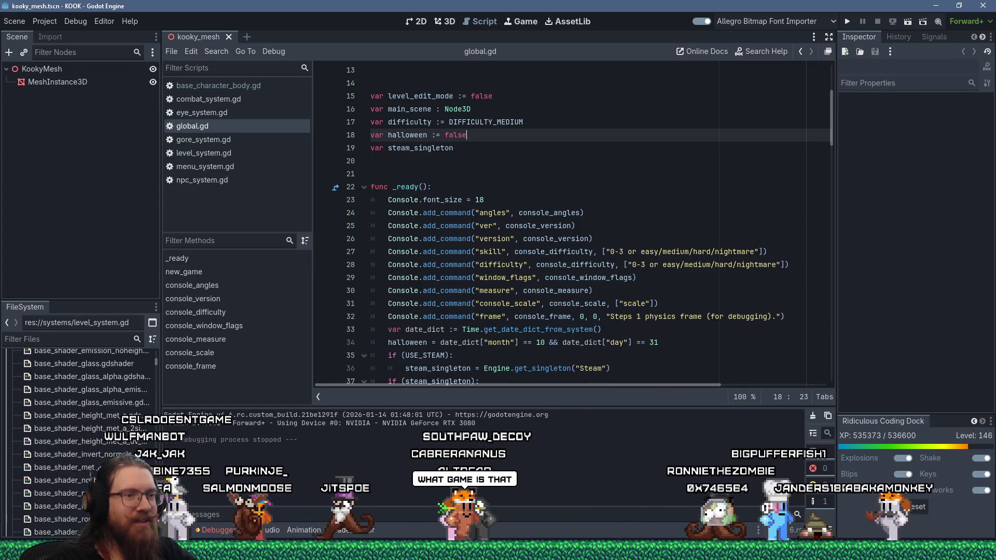
key("alt+Tab")
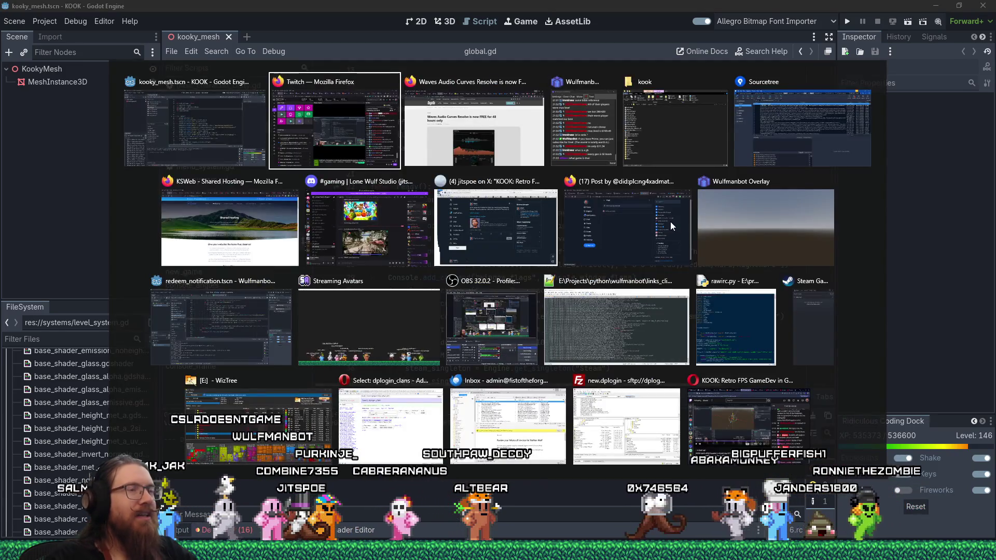
Switch to Firefox's #CRUNCHY PIXELS SALE 2026 form tab and scroll through it.
key("alt+Tab")
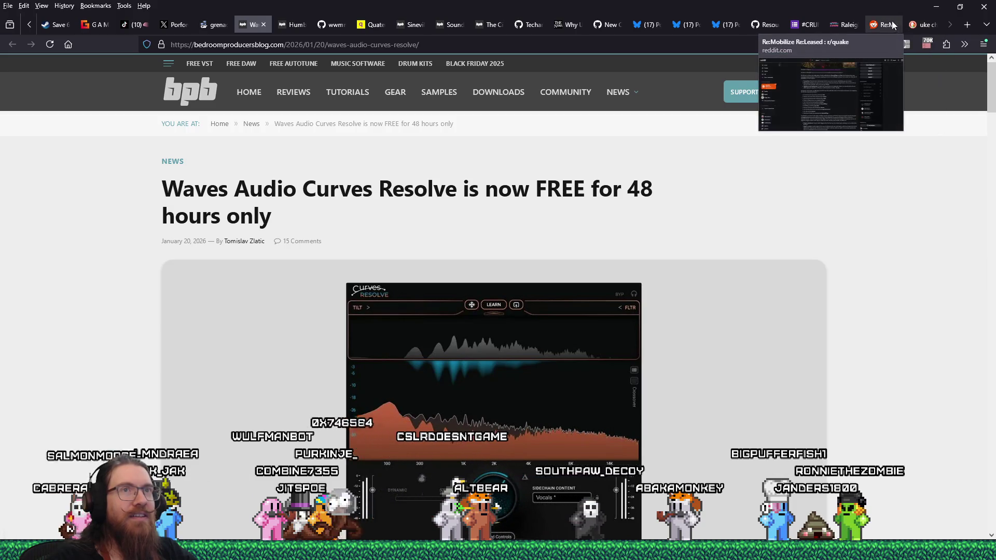
left_click(808, 26)
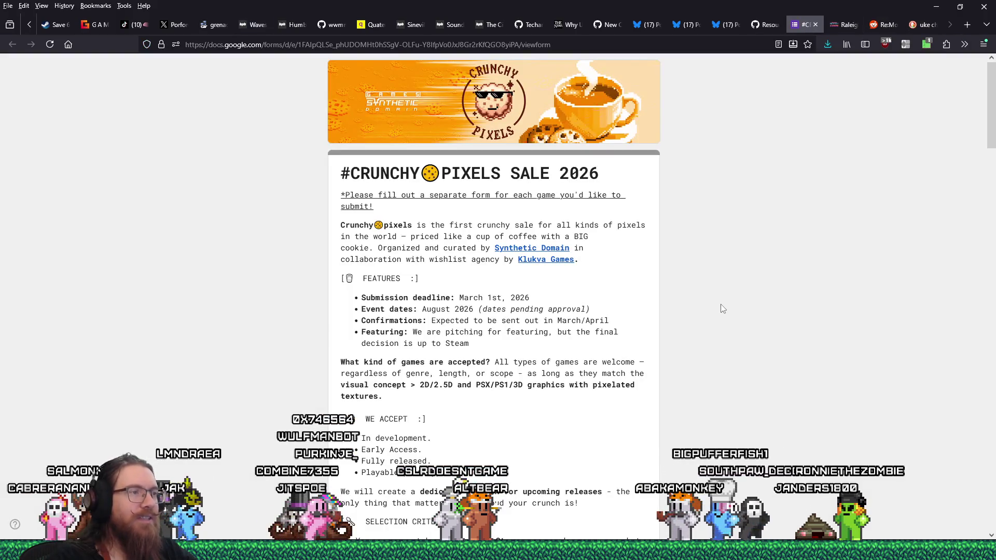
scroll(723, 309, "down", 5)
scroll(723, 309, "up", 5)
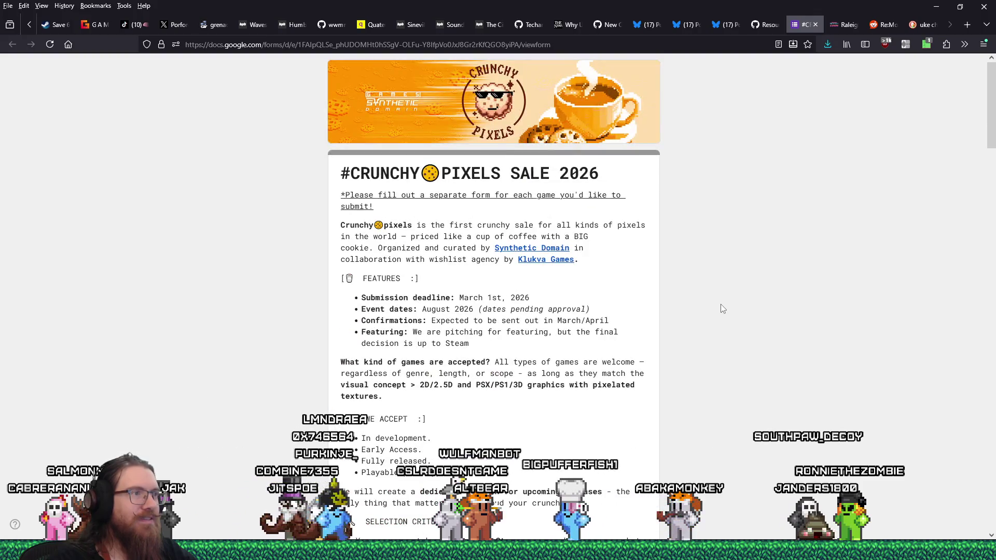
scroll(722, 309, "down", 9)
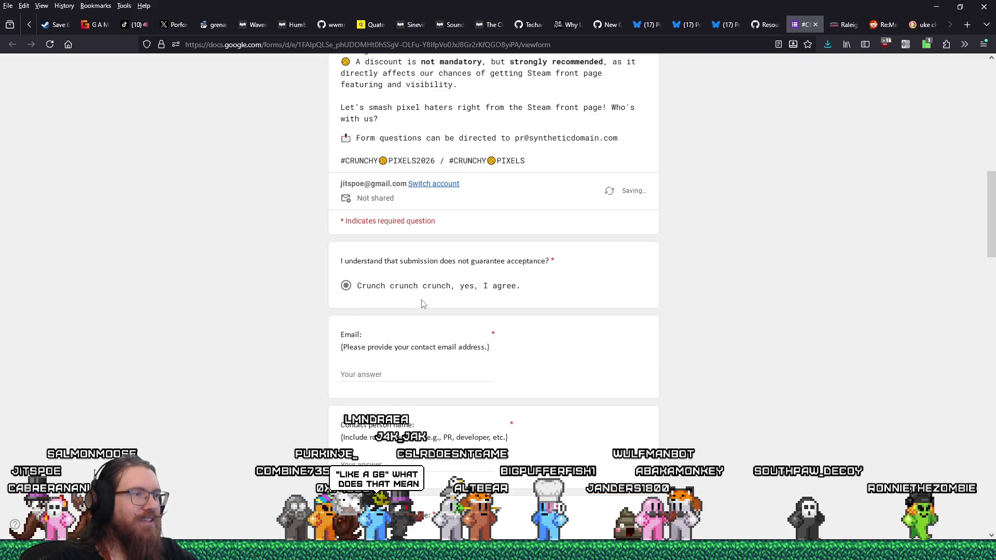
Reload the form page, choosing Leave page despite unsaved entries.
left_click(50, 45)
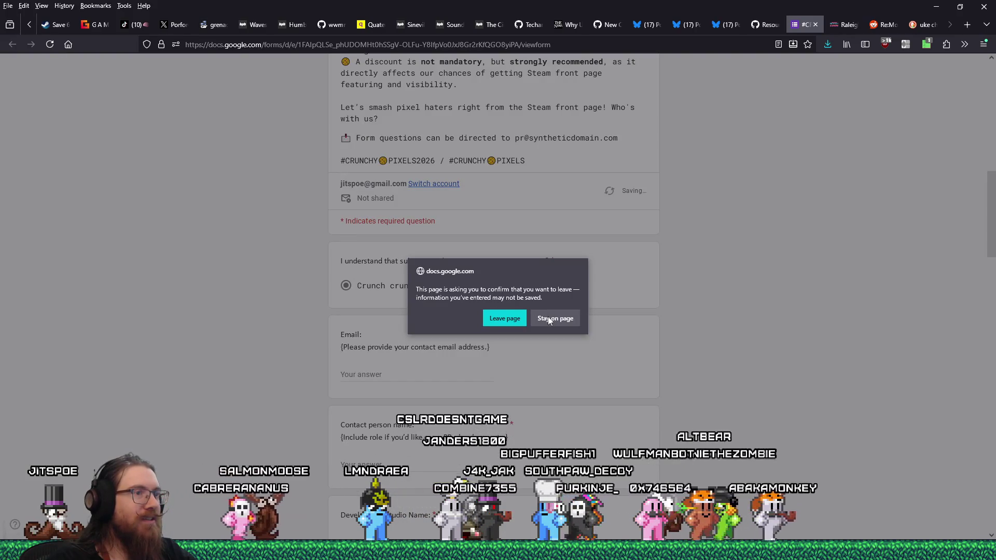
left_click(511, 319)
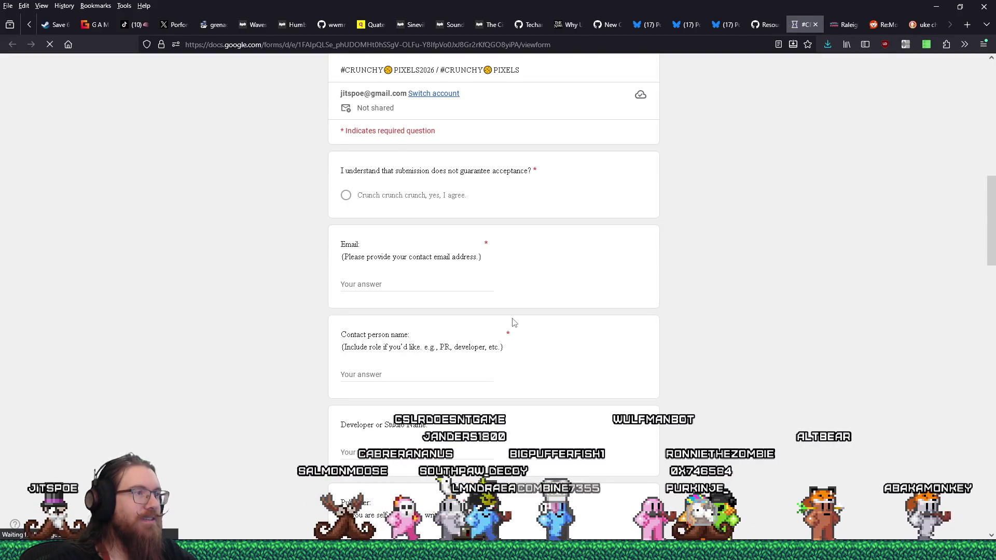
scroll(370, 293, "down", 2)
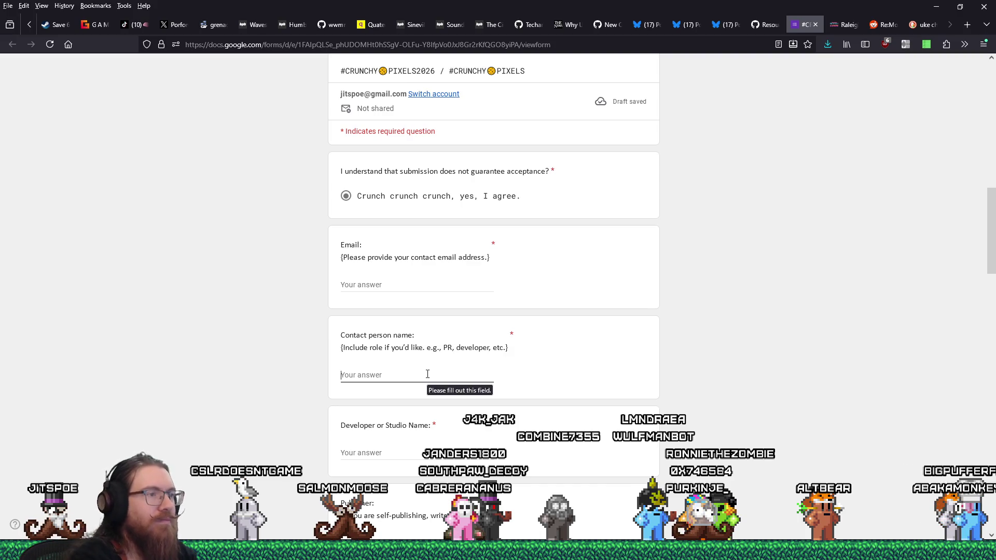
Finish the contact name with ', developer' and enter the studio name.
type("ulf")
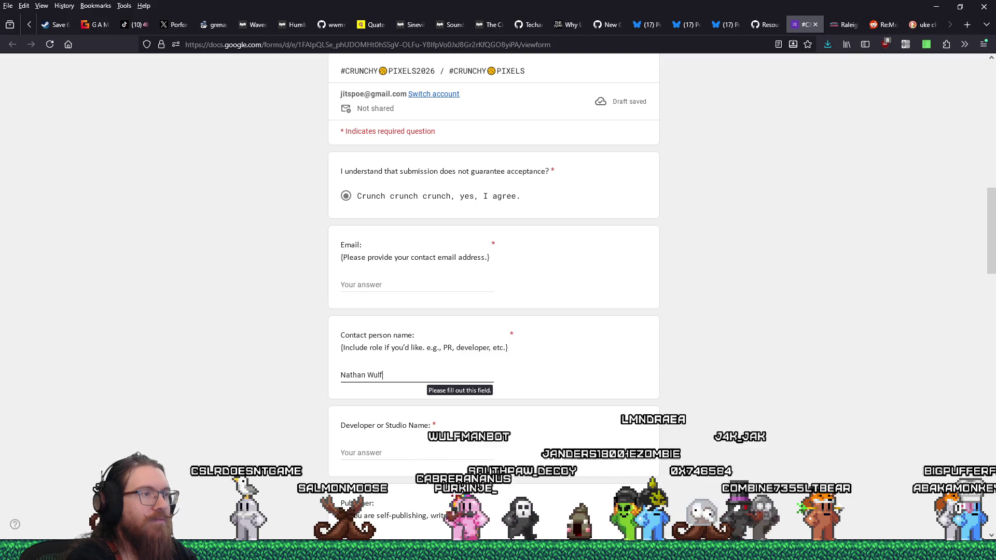
type(", developer")
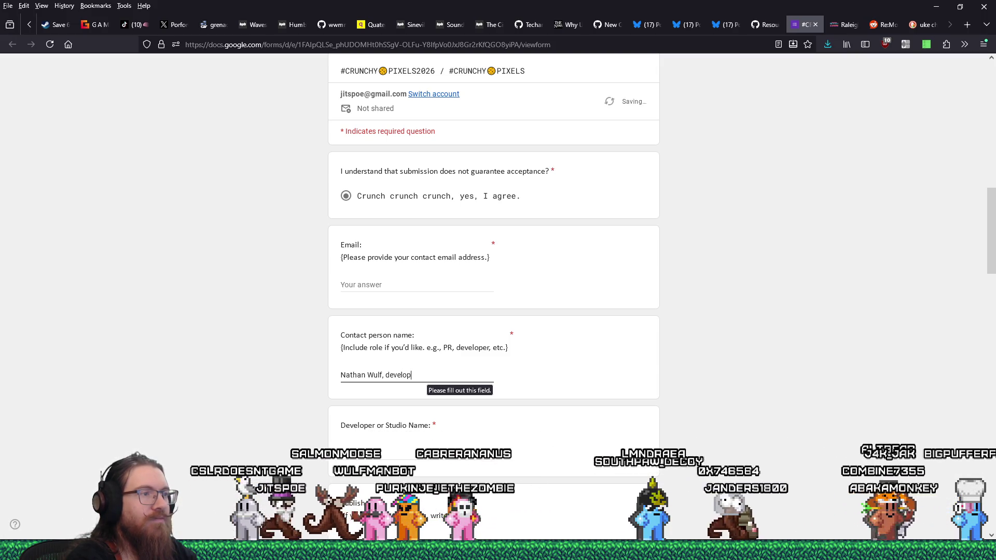
left_click(394, 454)
type("Nathan Wulf")
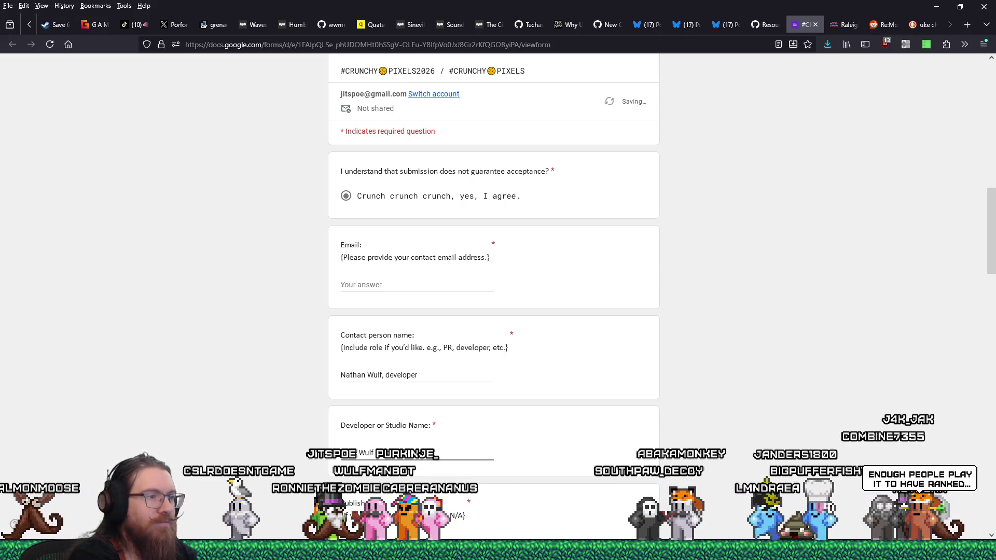
Enter N/A as Publisher and USA as Country/city.
scroll(469, 449, "down", 2)
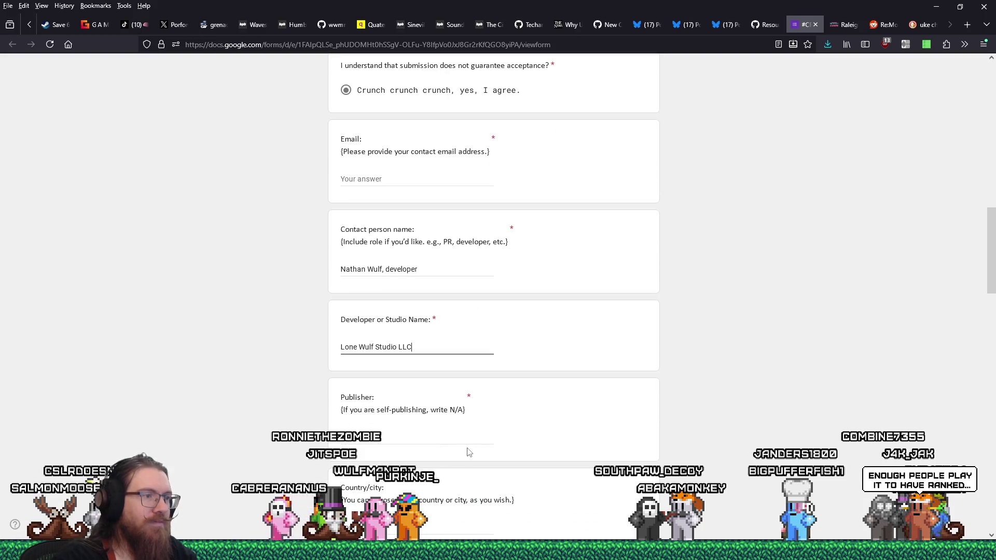
left_click(434, 437)
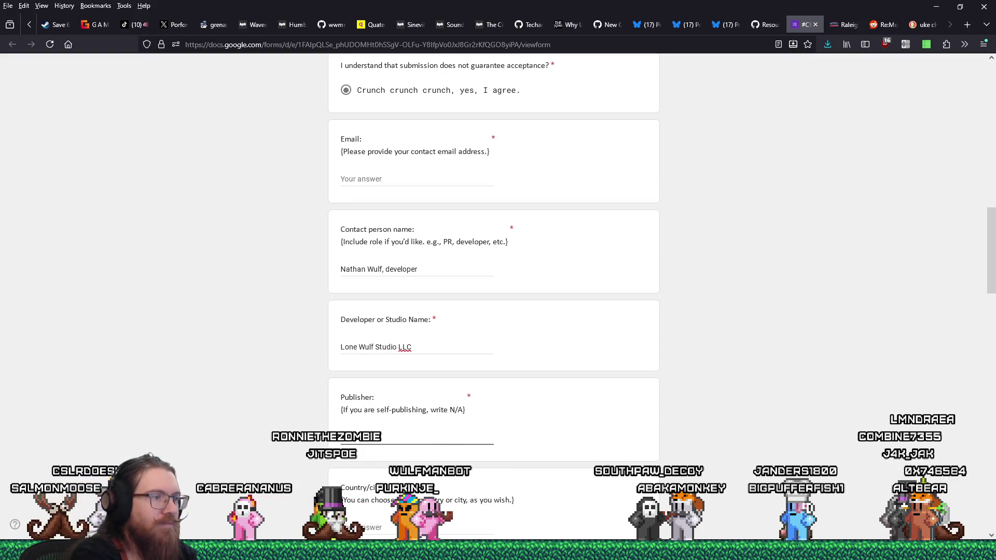
type("N/A")
scroll(441, 405, "down", 3)
left_click(411, 368)
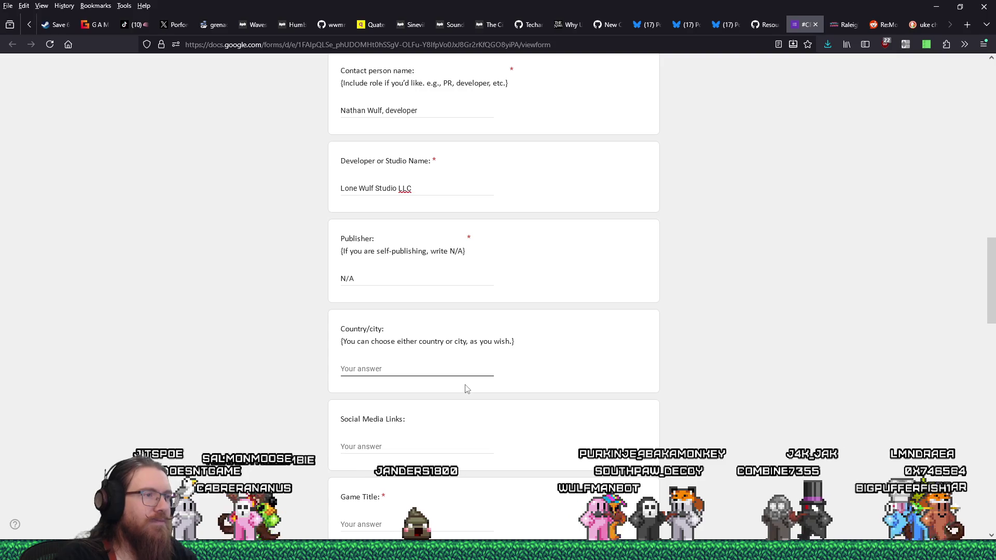
type("USA")
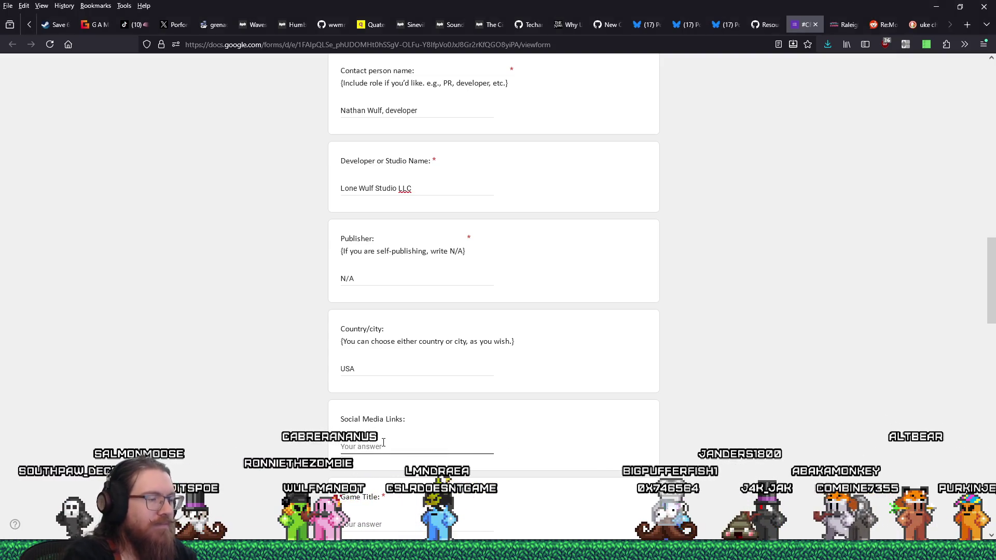
Add the Discord, Twitch and Bluesky links to Social Media Links and enter KOOK as the title.
key("ctrl+v")
type("Twitch:")
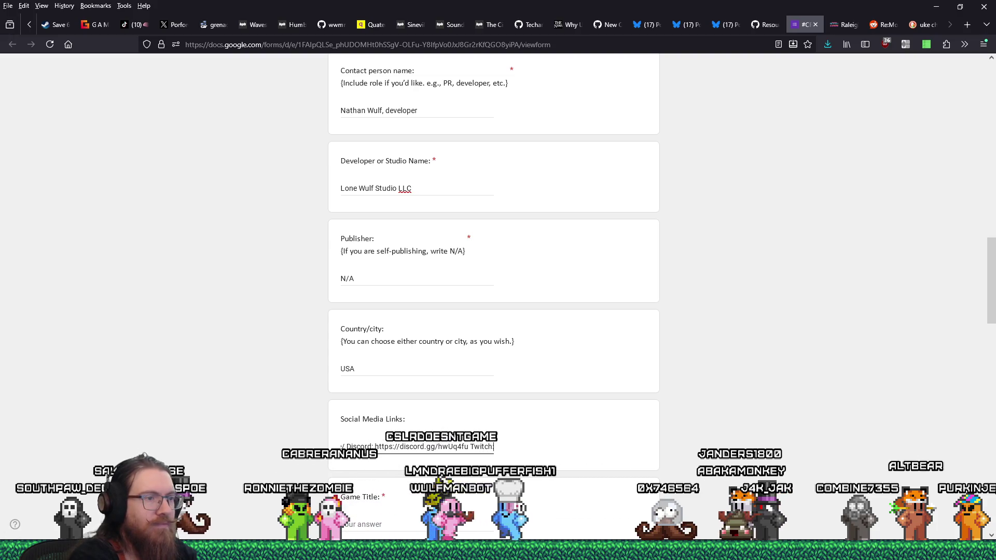
type(" https://twitch.tv/l")
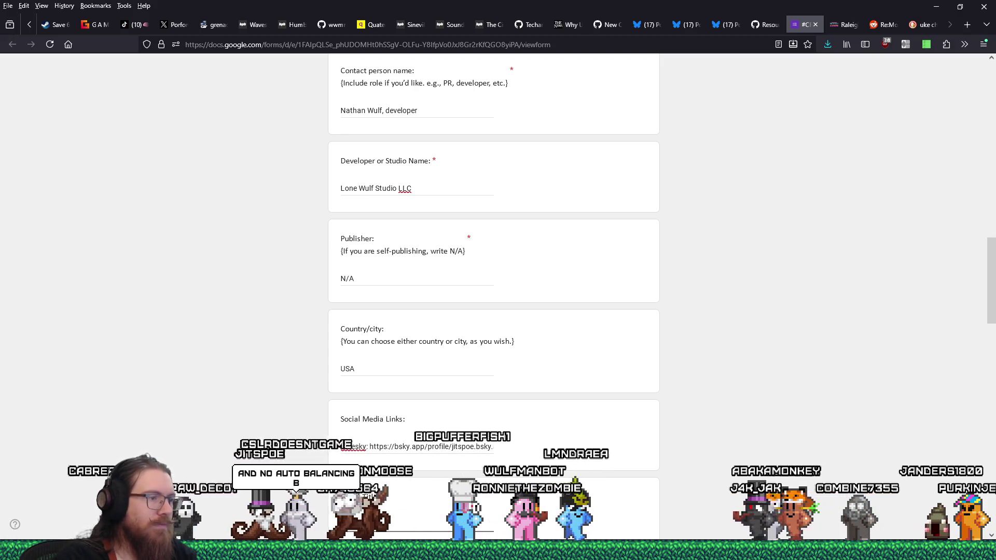
scroll(402, 353, "down", 5)
left_click(402, 350)
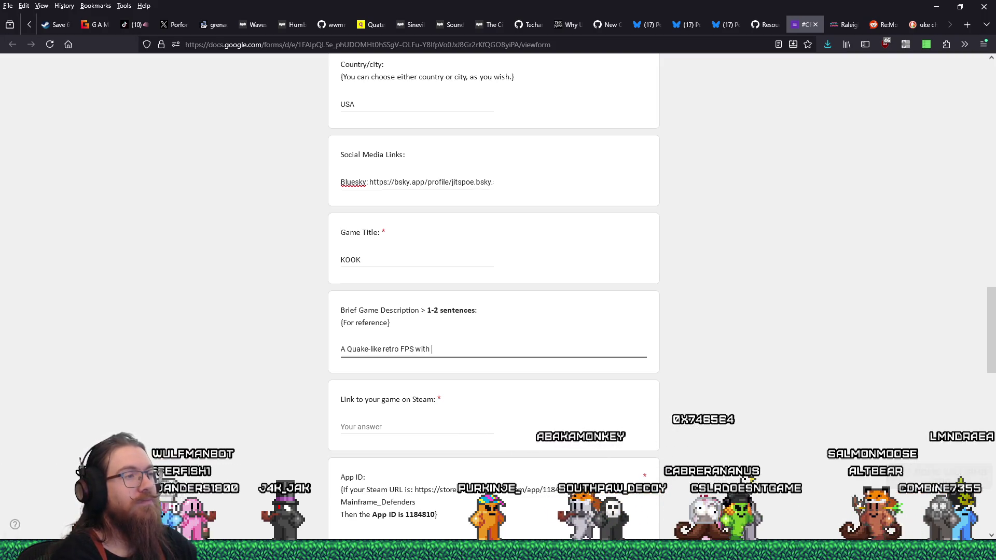
Replace 'with' so the description reads 'in Victorian era London with Lovecraftian monsters and steampunk weapons. Chunky per-texel shading'.
key("BackSpace")
key("BackSpace")
key("BackSpace")
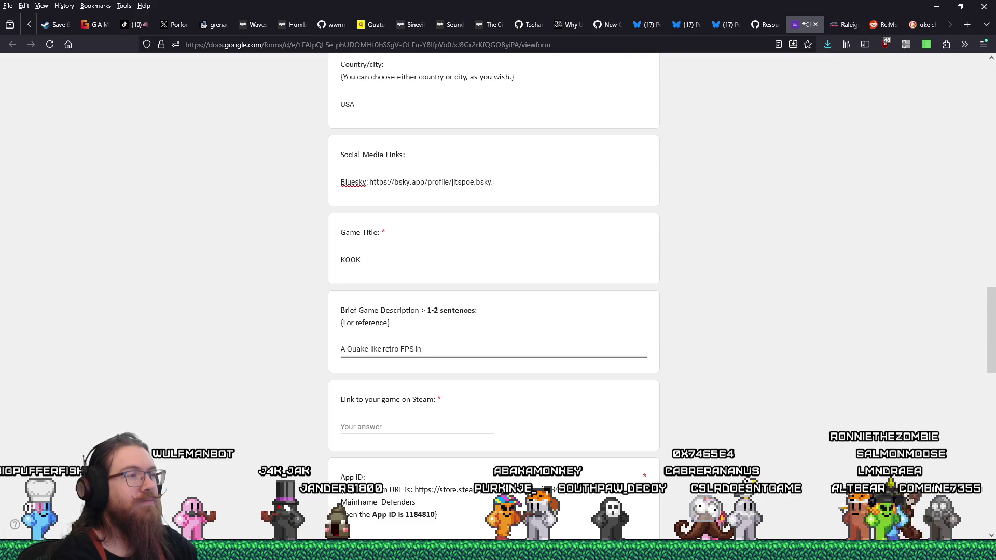
type("ctorian era London")
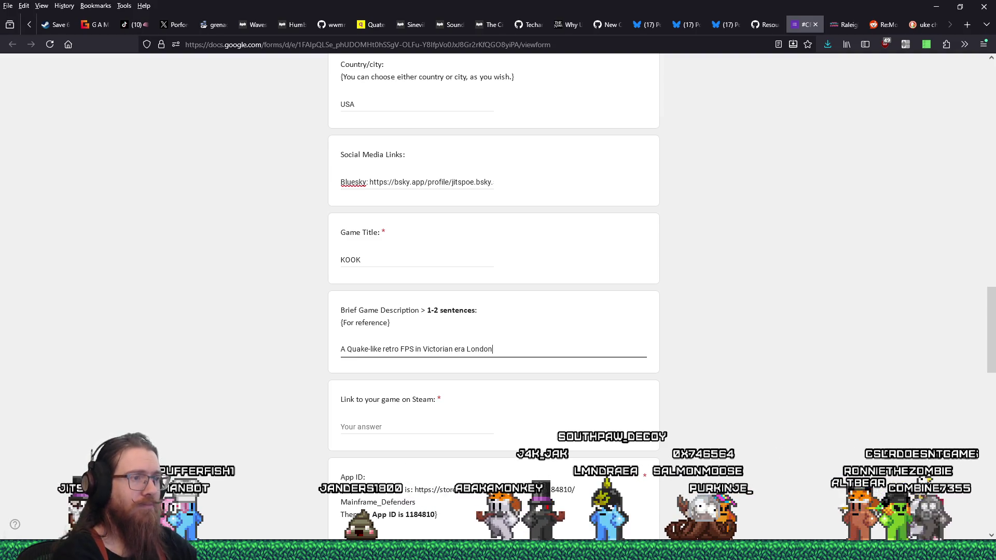
type(" with L")
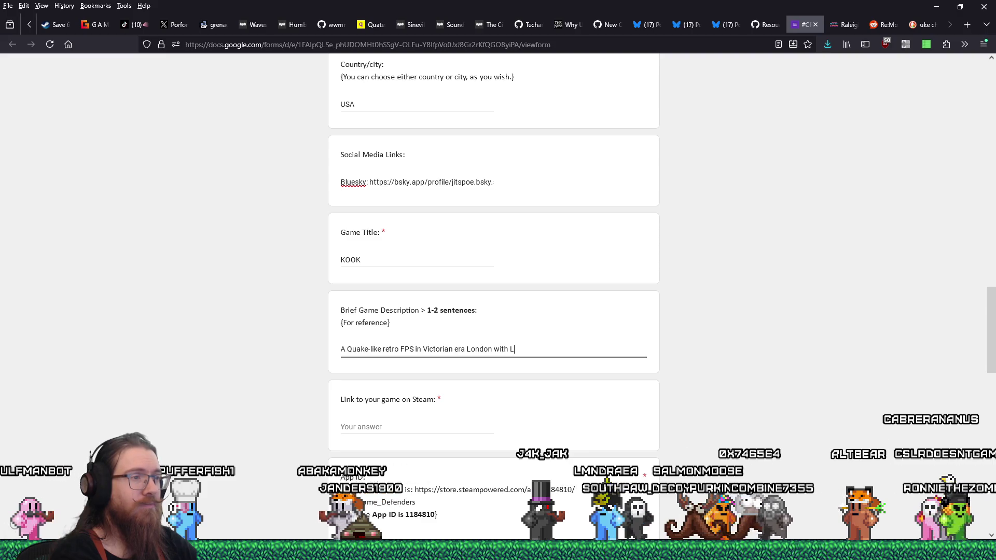
type("tian monsters and stea")
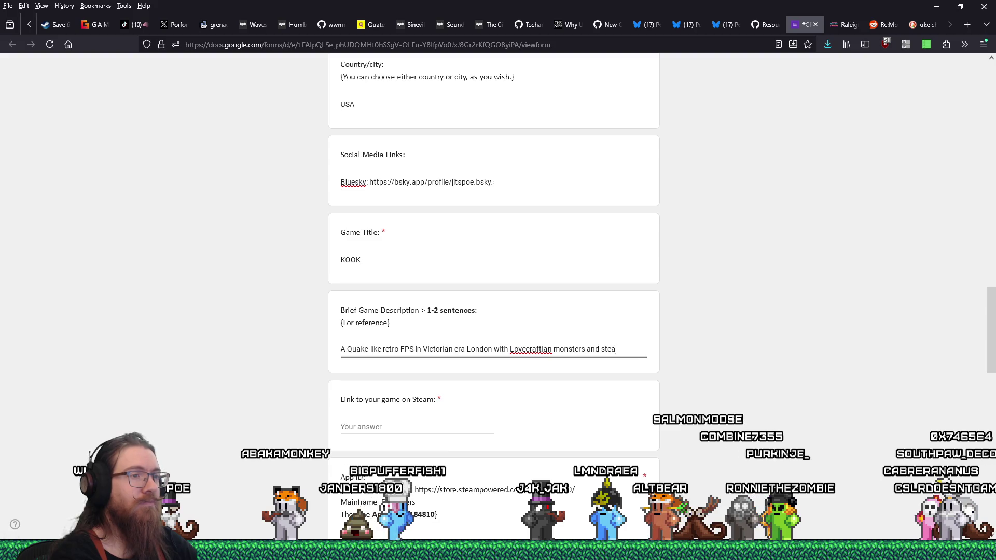
type("k")
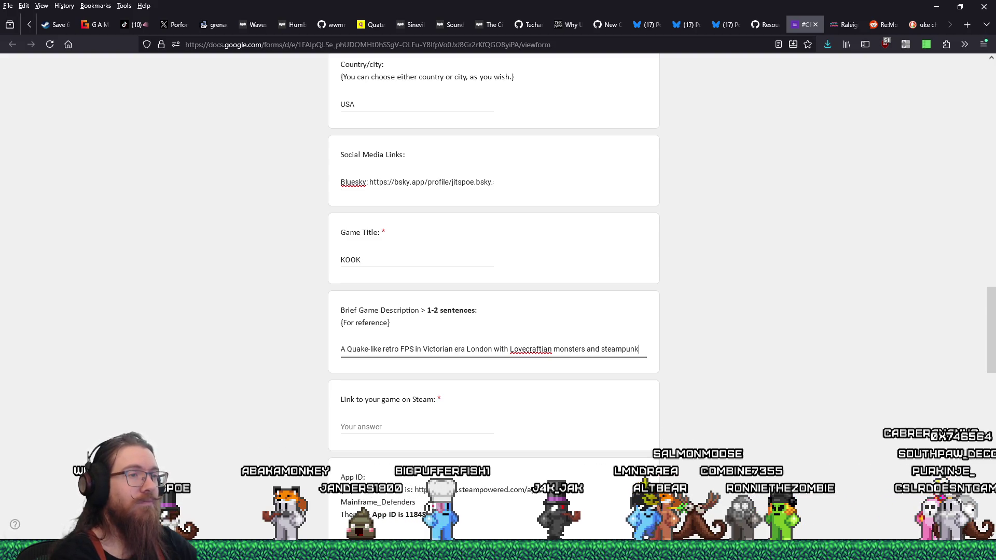
type("weapons")
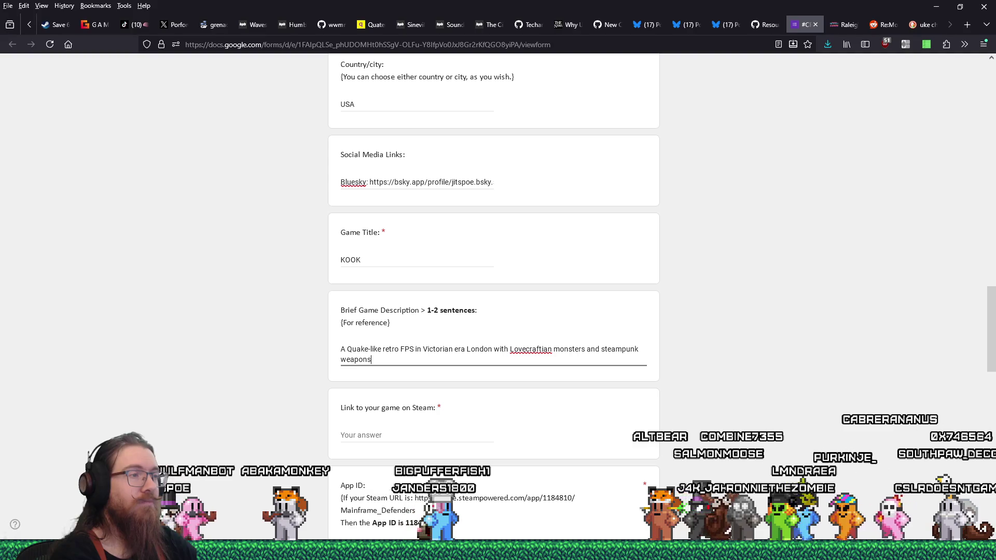
type(".  C")
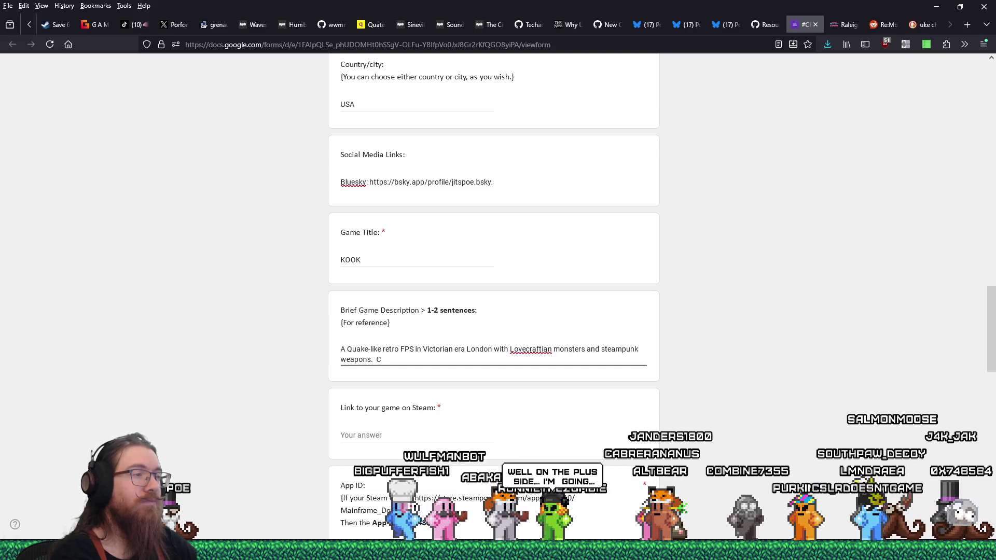
type("hunky p")
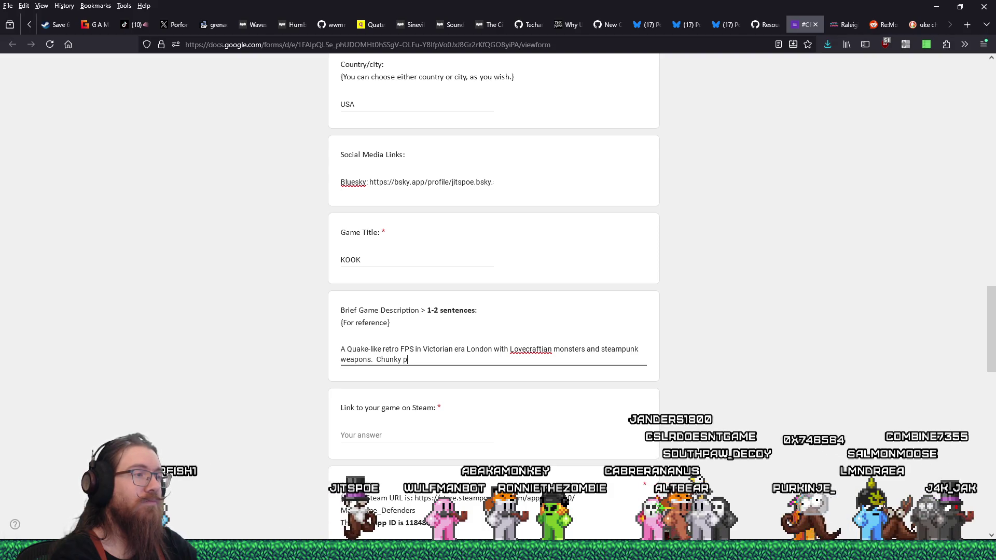
type("xel shading")
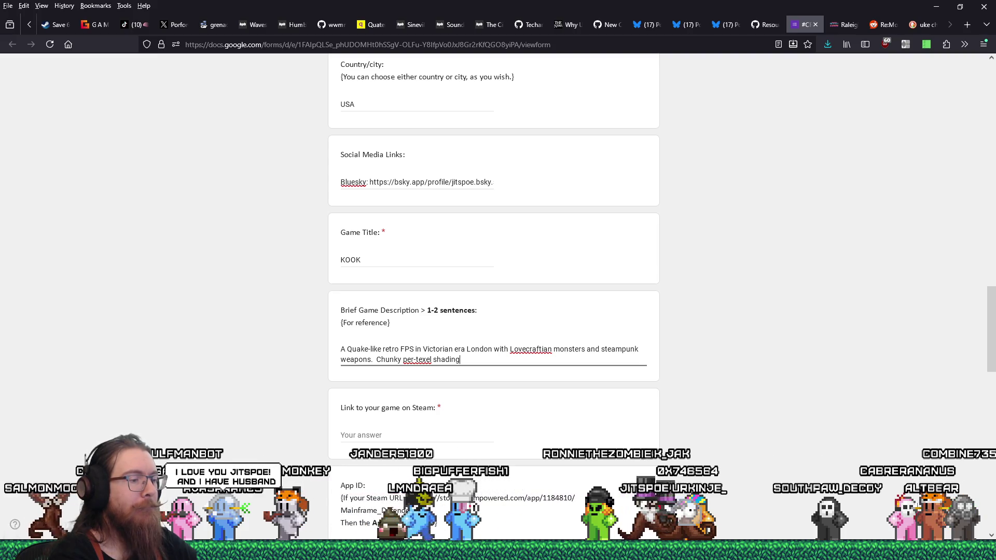
End the description with 'and shadows. Retro the way we remembered it.'.
type("and shadows,")
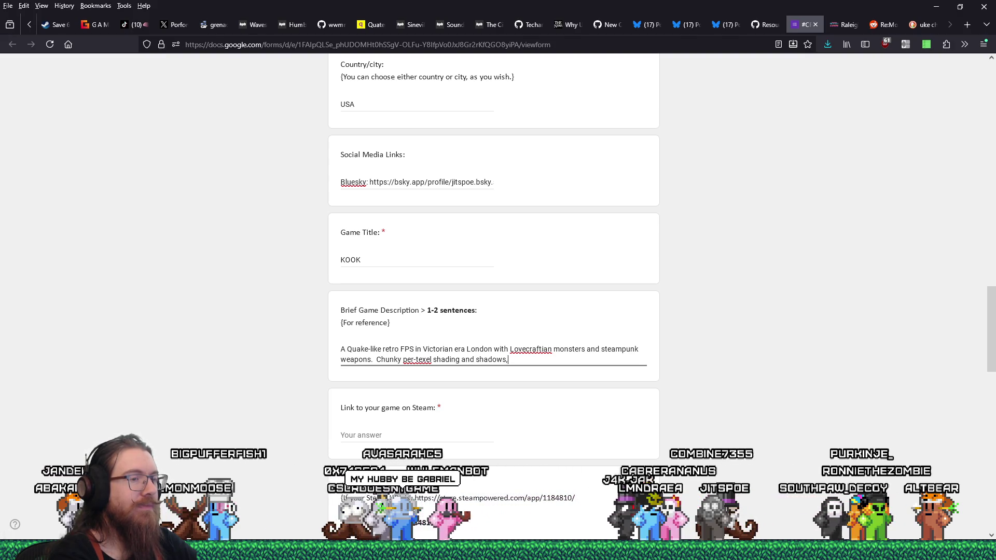
key("BackSpace")
type(".  Re")
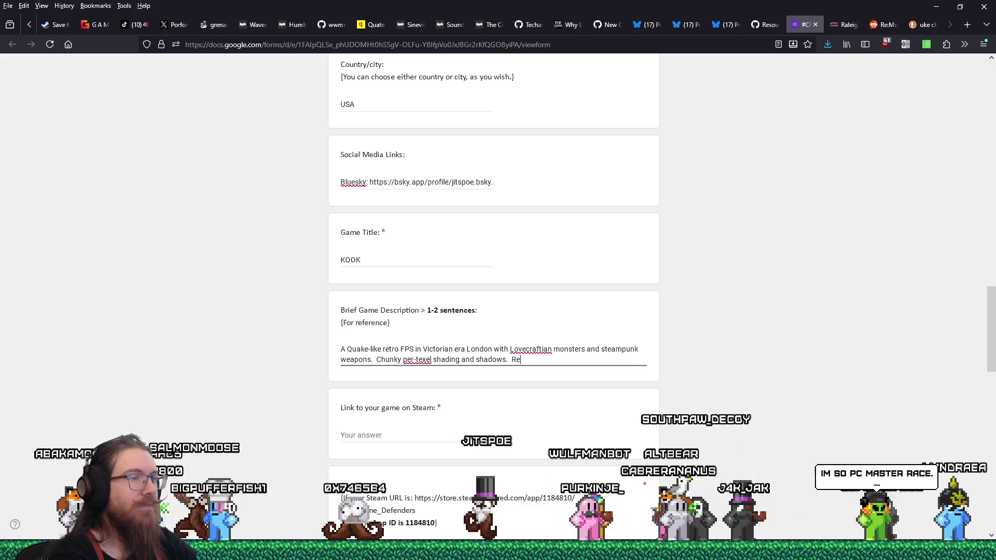
type("way we remembered i")
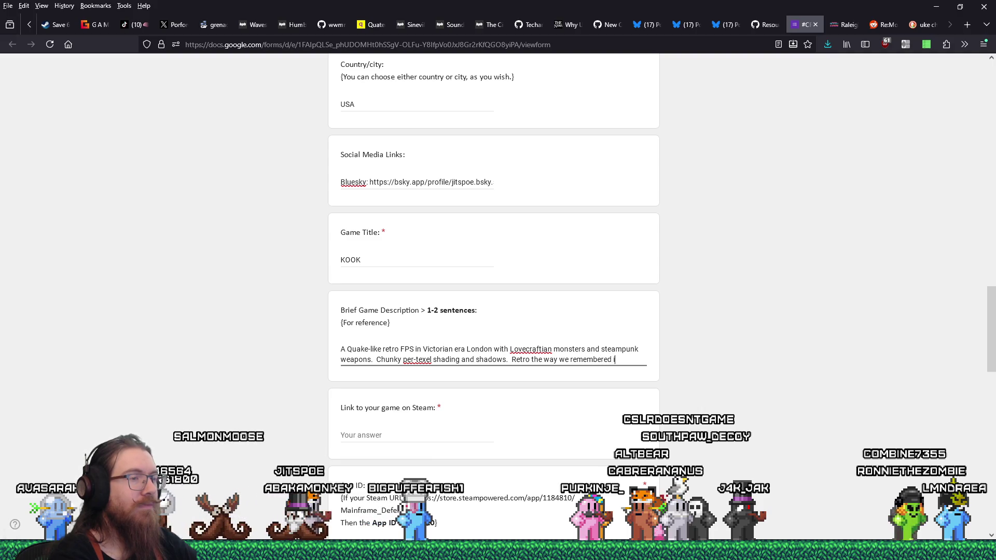
type("t")
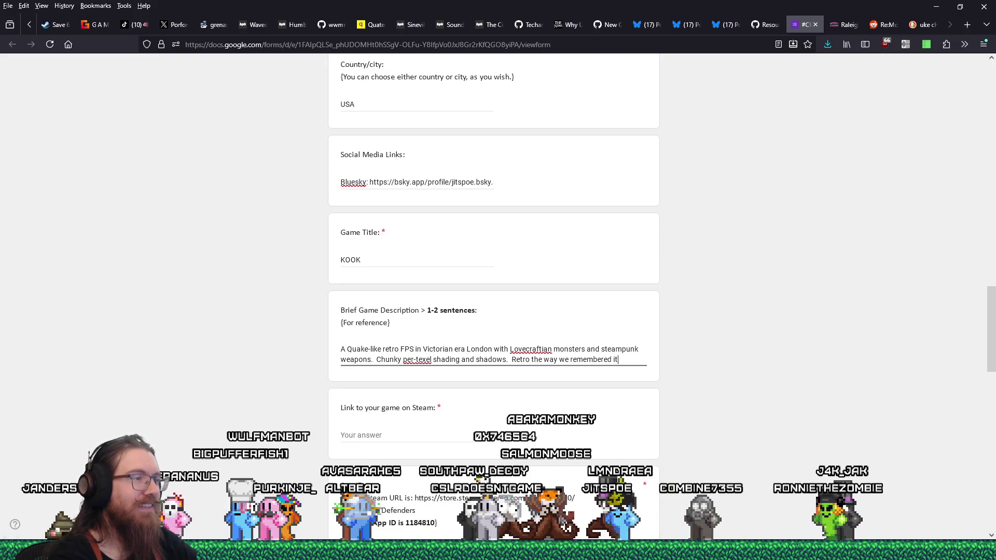
type(".")
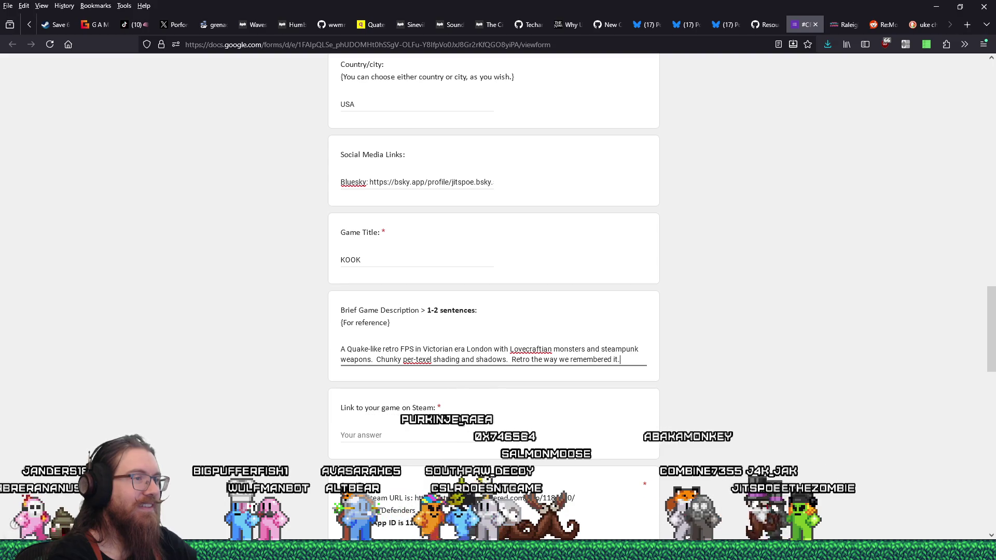
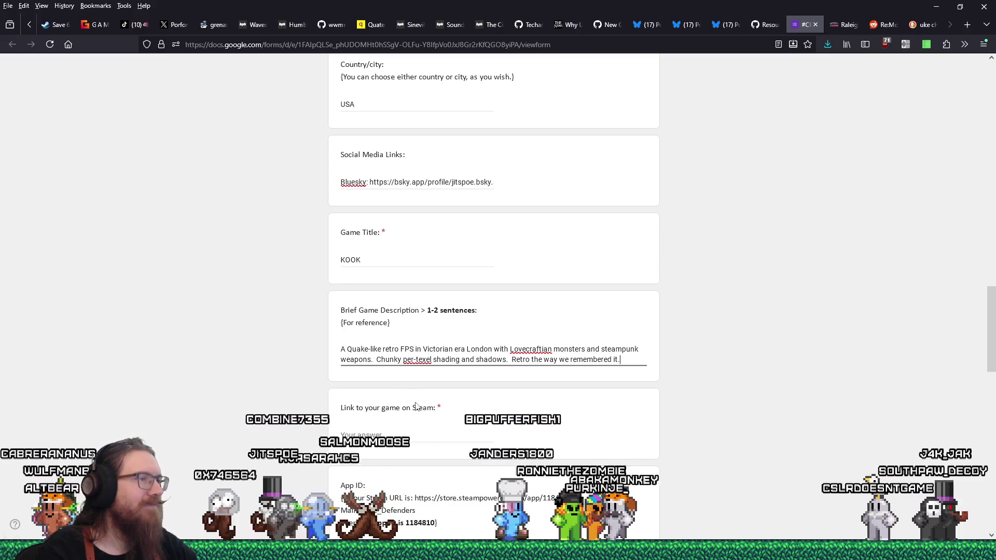
Paste KOOK's Steam store URL into the Steam link answer, removing '?utm_source=twitch'.
left_click(411, 436)
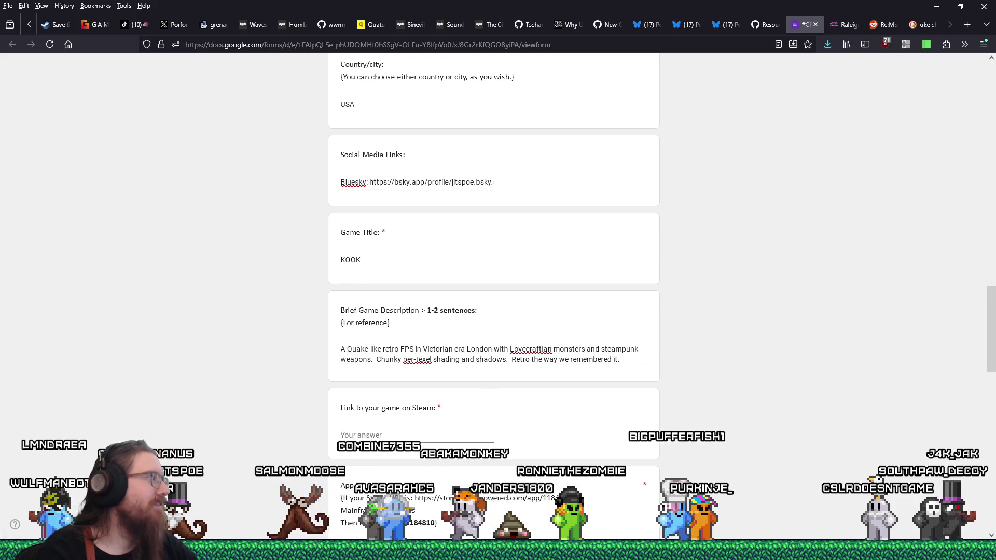
key("Tab")
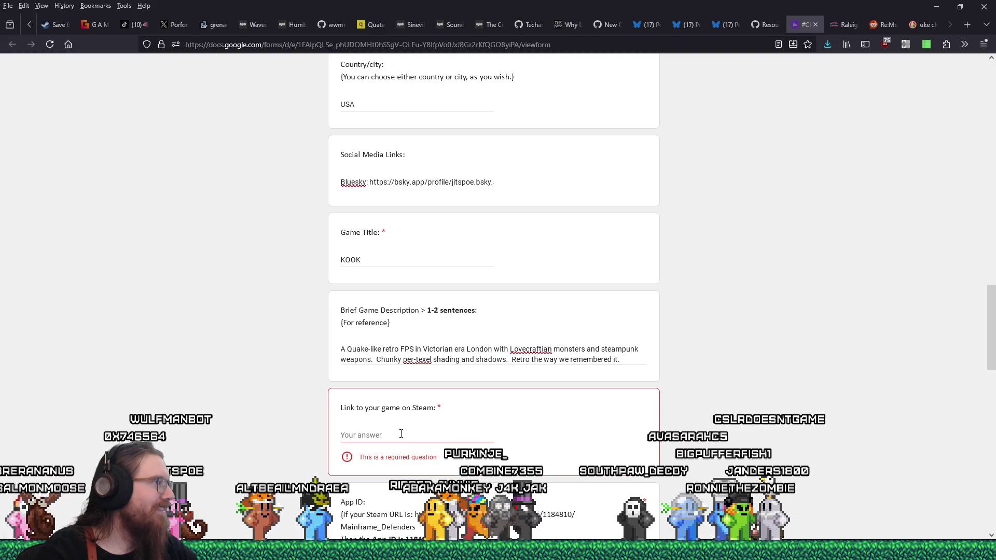
left_click(382, 430)
right_click(382, 430)
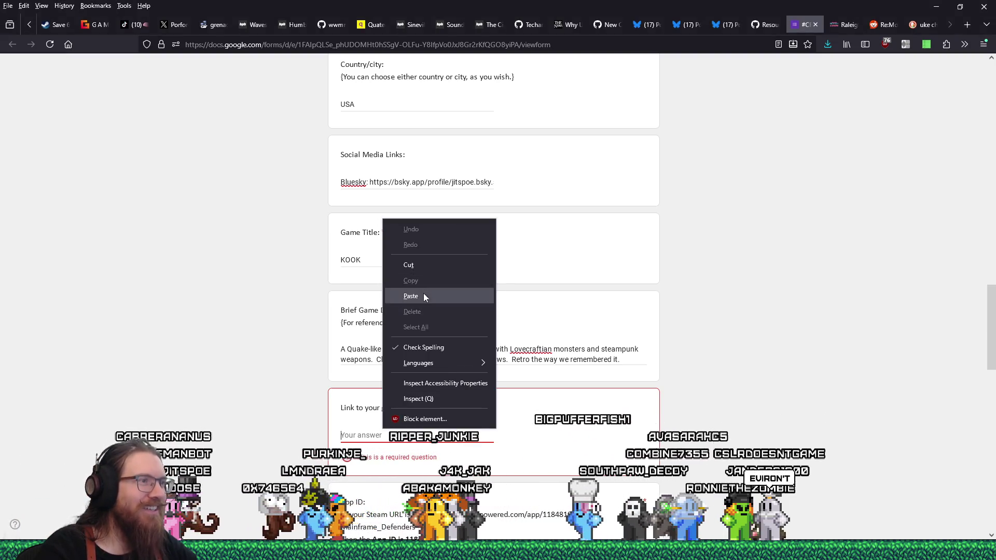
left_click(423, 293)
key("ctrl+shift+Left")
key("ctrl+shift+Left")
key("ctrl+shift+Left")
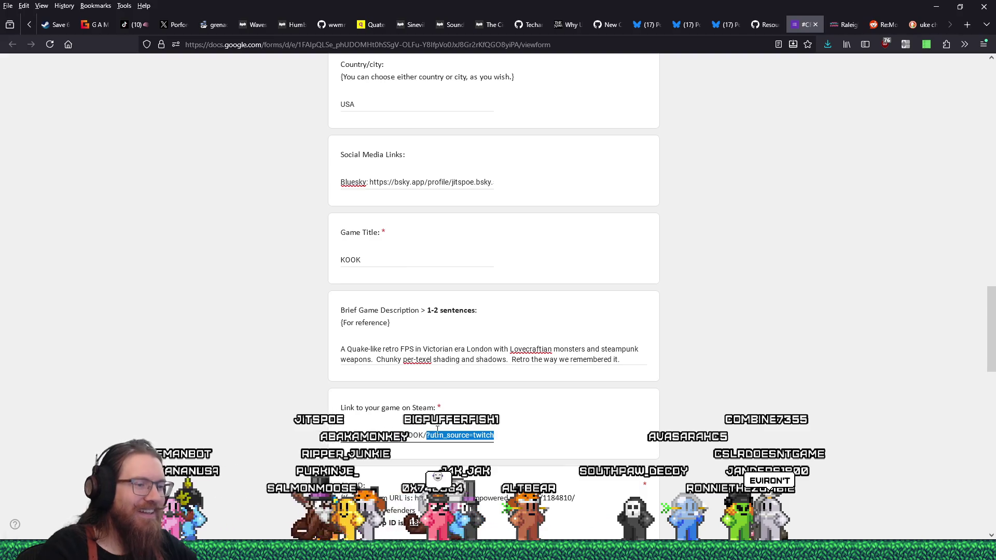
key("BackSpace")
Copy the app number 2329690 from the URL into the App ID answer.
scroll(519, 451, "down", 2)
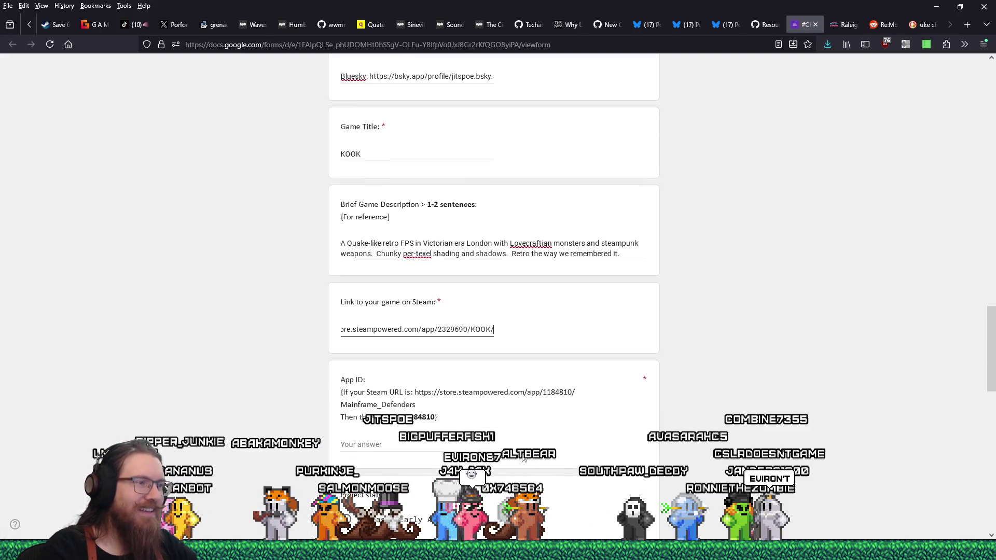
right_click(455, 328)
left_click(493, 142)
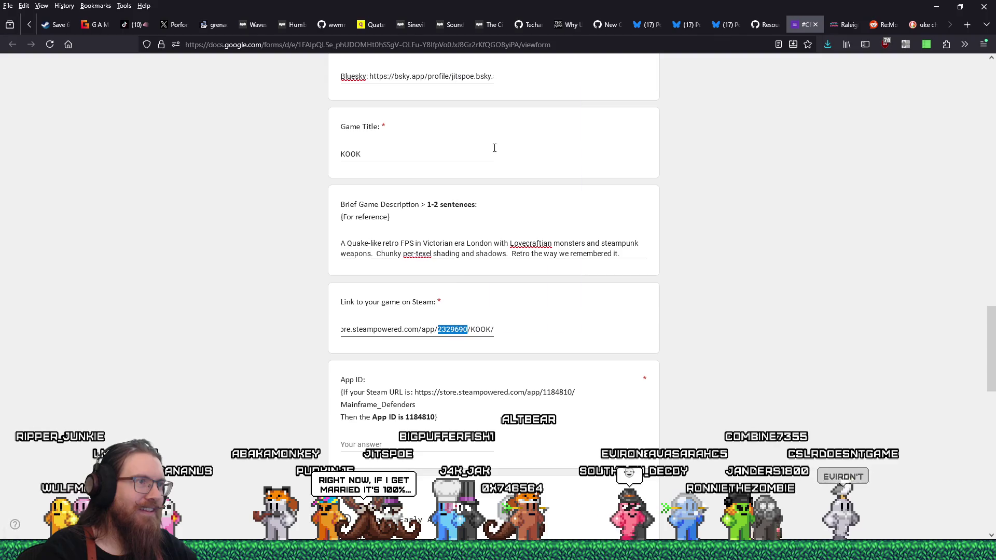
right_click(392, 443)
left_click(423, 309)
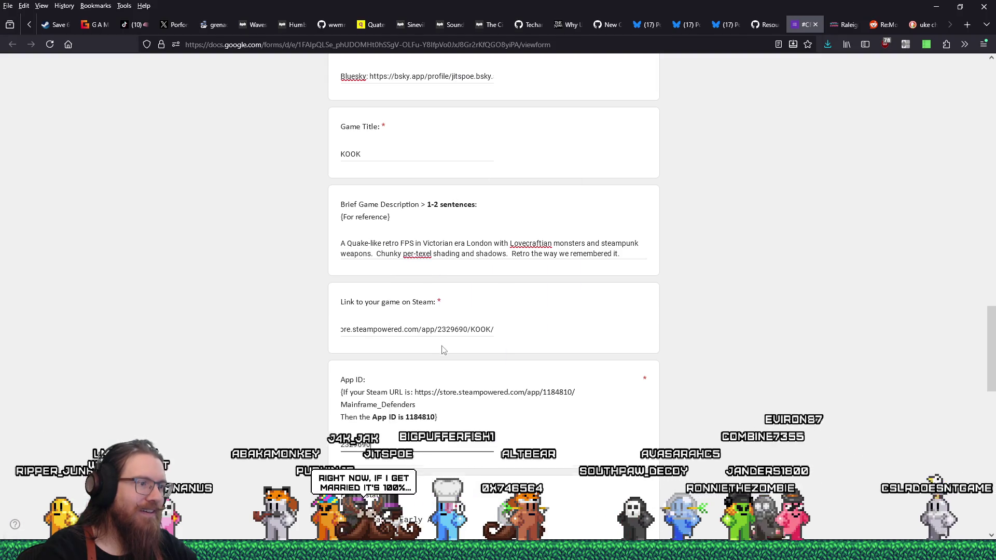
scroll(442, 349, "down", 3)
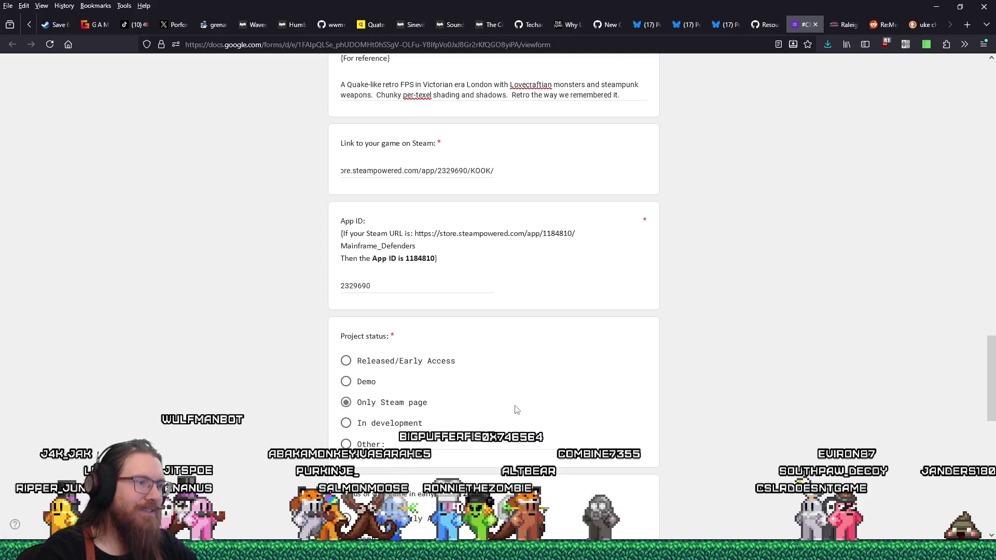
Scroll down to the planned discount question and answer it with N/A.
scroll(516, 410, "down", 2)
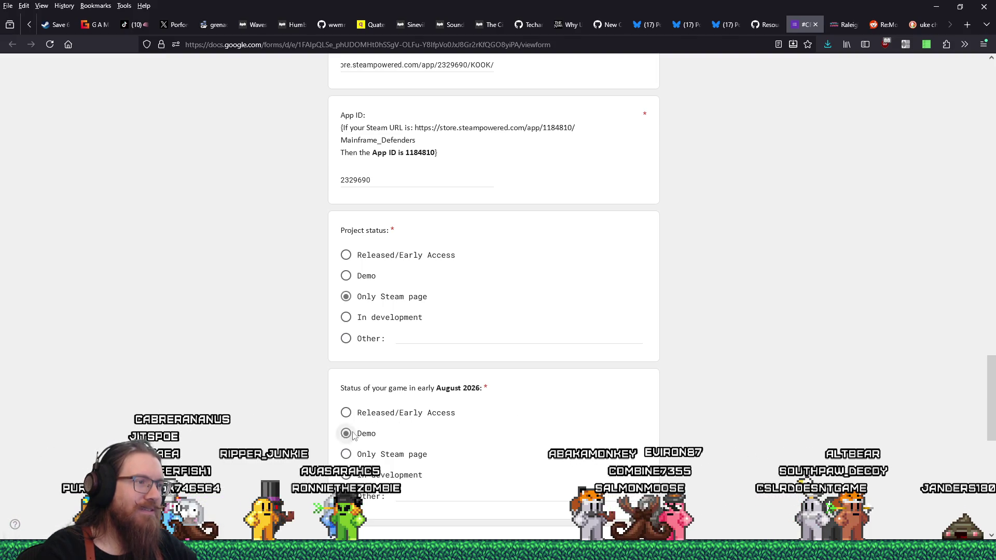
scroll(512, 431, "down", 3)
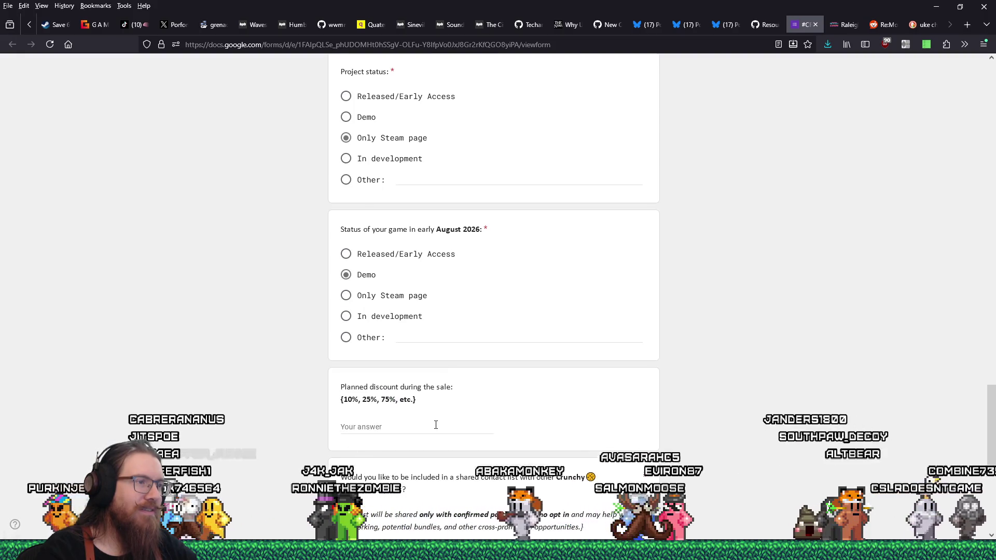
scroll(436, 423, "down", 1)
scroll(436, 424, "down", 1)
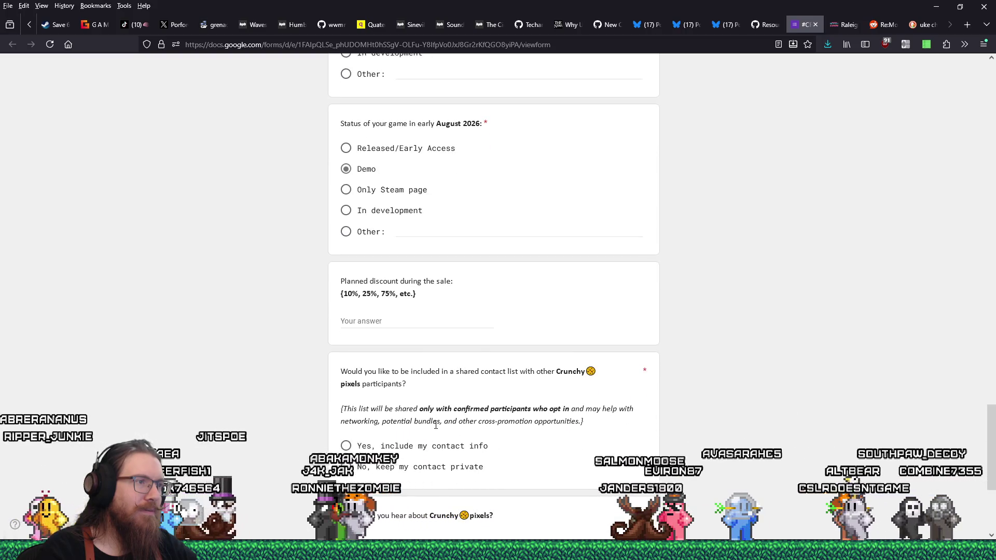
left_click(363, 321)
type("N/A")
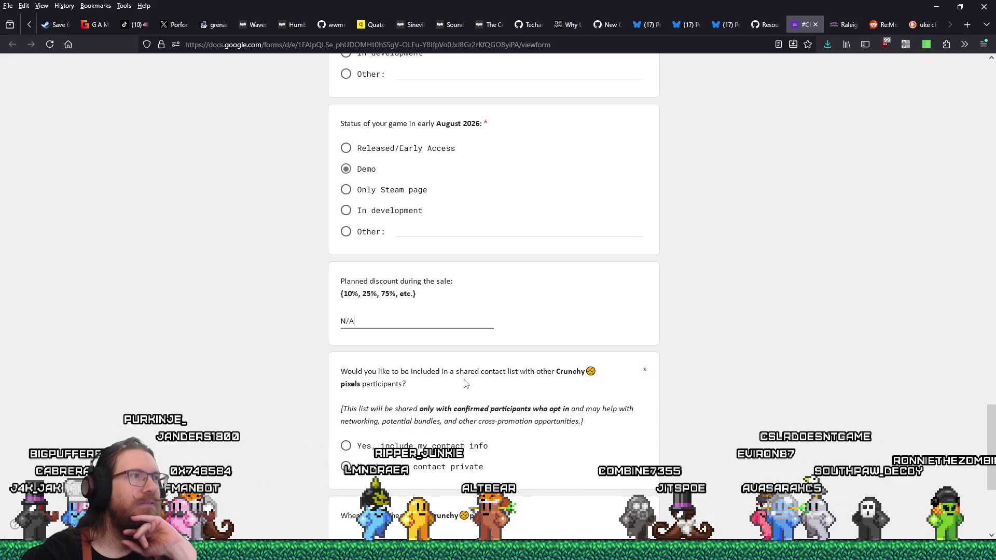
scroll(464, 383, "down", 3)
scroll(464, 383, "down", 1)
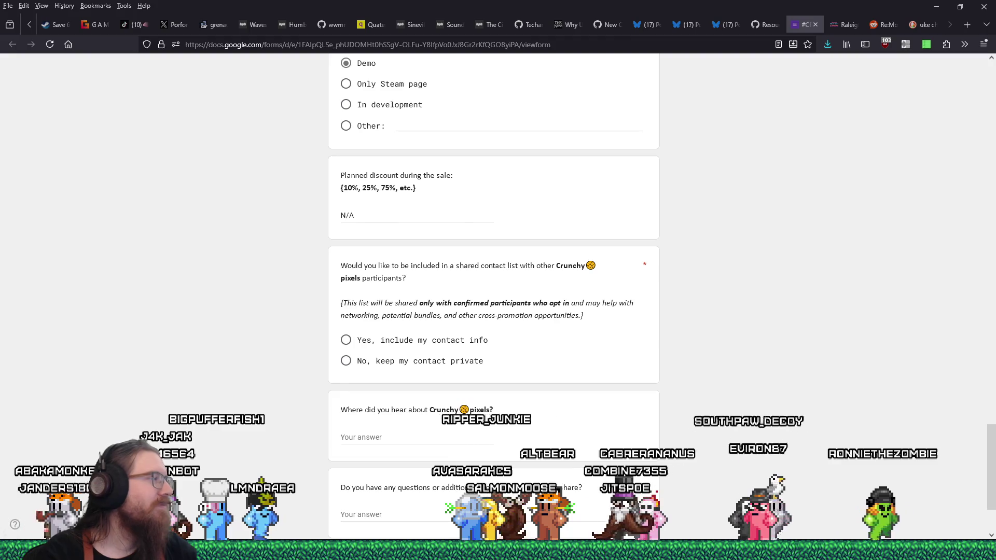
Enter HowToMarketAGame's list of events in the 'Where did you hear about Crunchy pixels?' field.
left_click(419, 436)
type("HowToMarketAG")
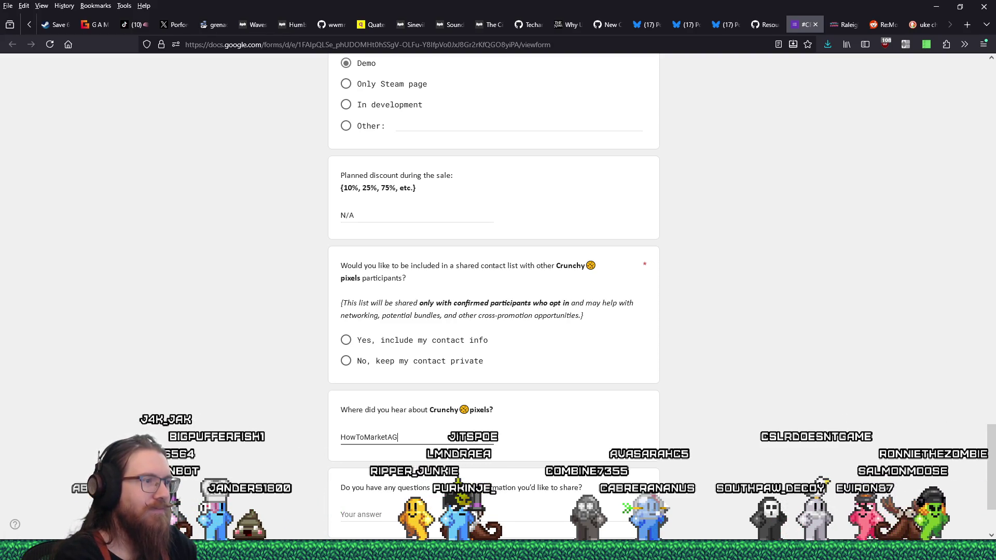
type("ame")
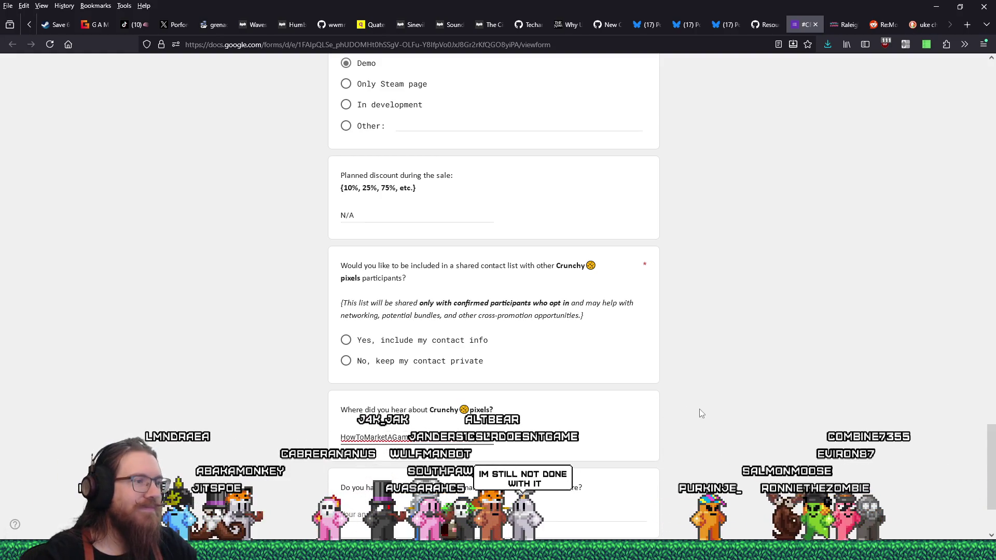
scroll(700, 411, "down", 1)
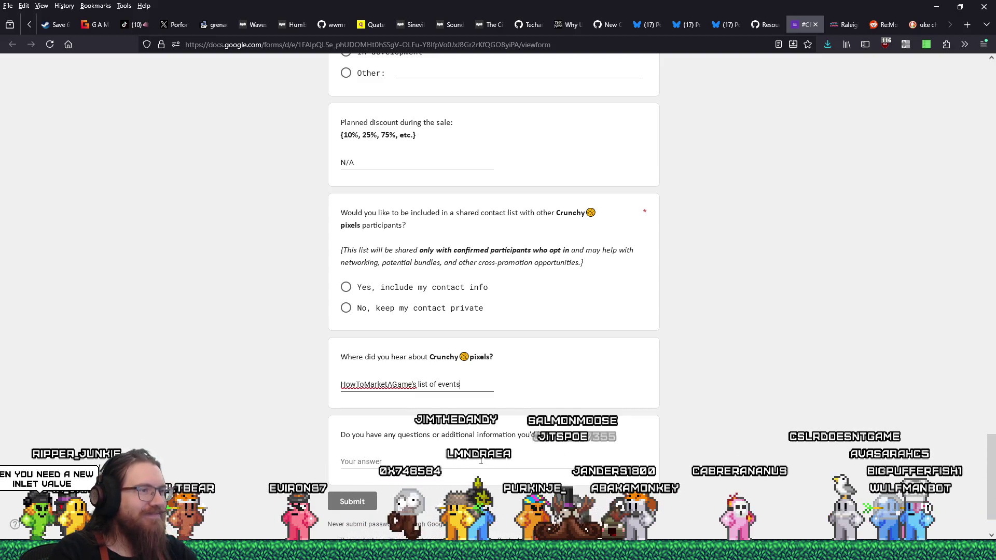
Add a full stop to end the referral answer 'HowToMarketAGame's list of events.'.
type(".")
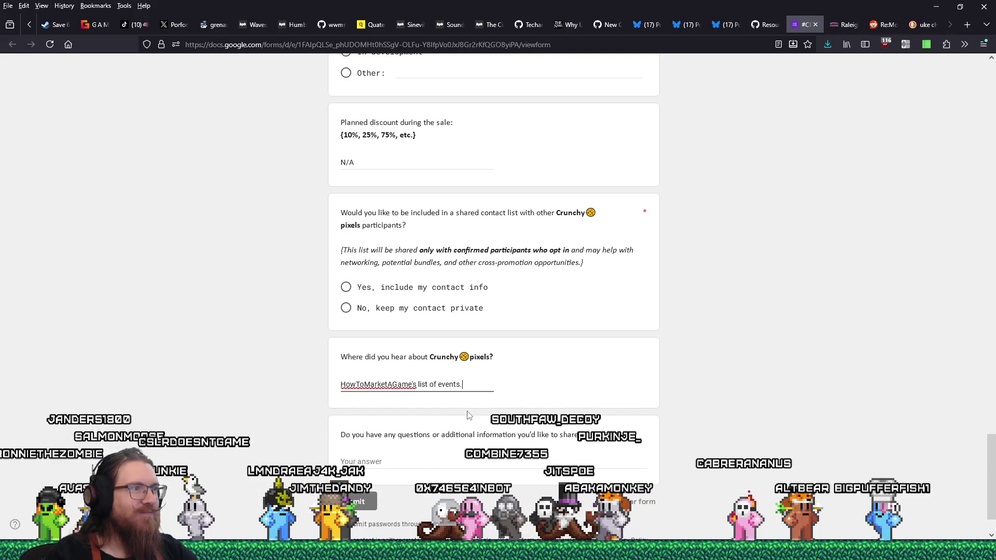
scroll(473, 417, "up", 1)
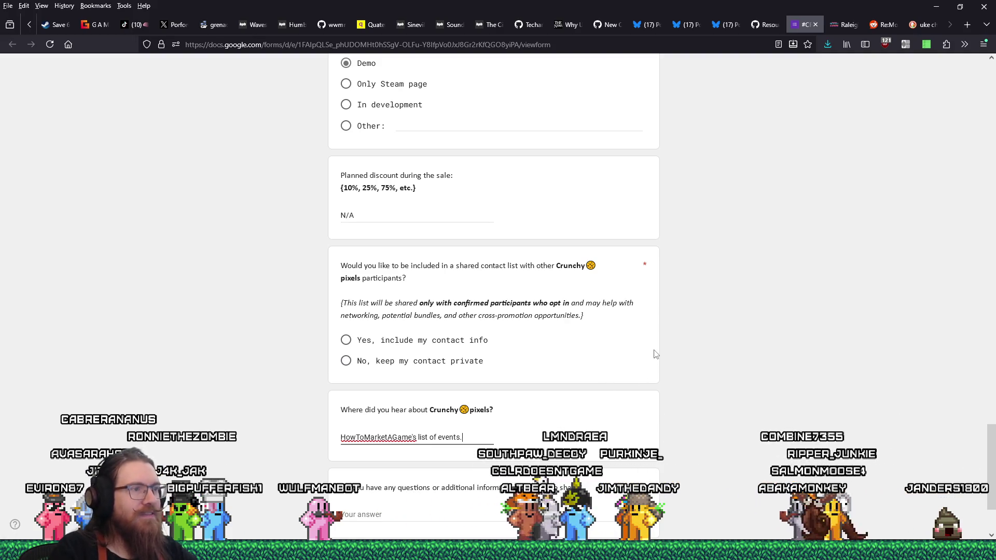
Scroll to the bottom of the form, then switch to the Builders product page window.
scroll(653, 356, "down", 2)
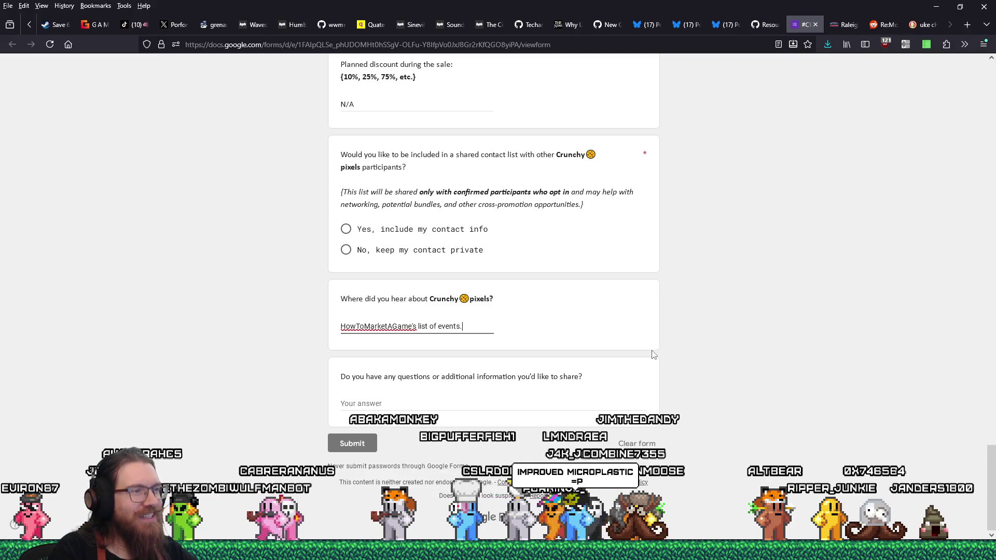
scroll(668, 394, "up", 20)
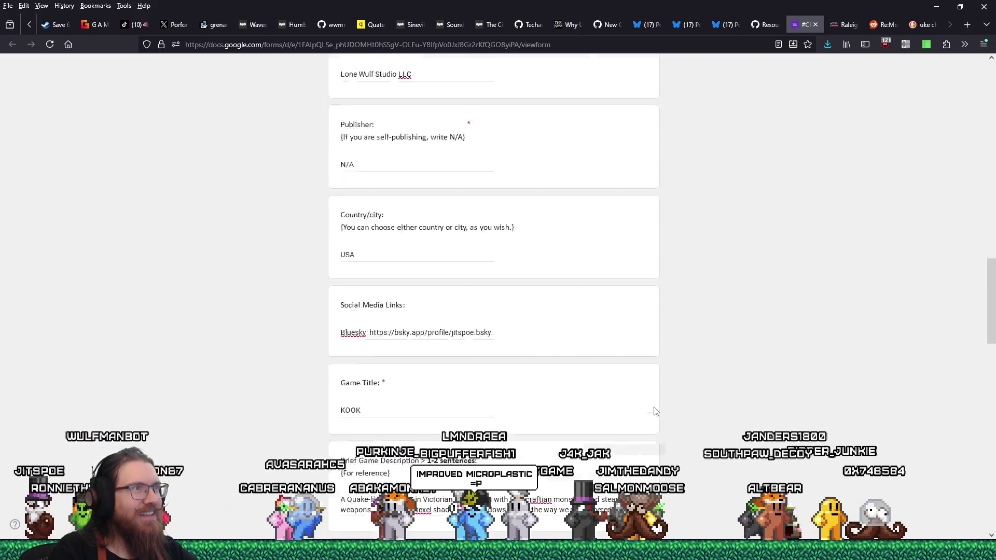
scroll(654, 410, "up", 5)
scroll(674, 436, "down", 6)
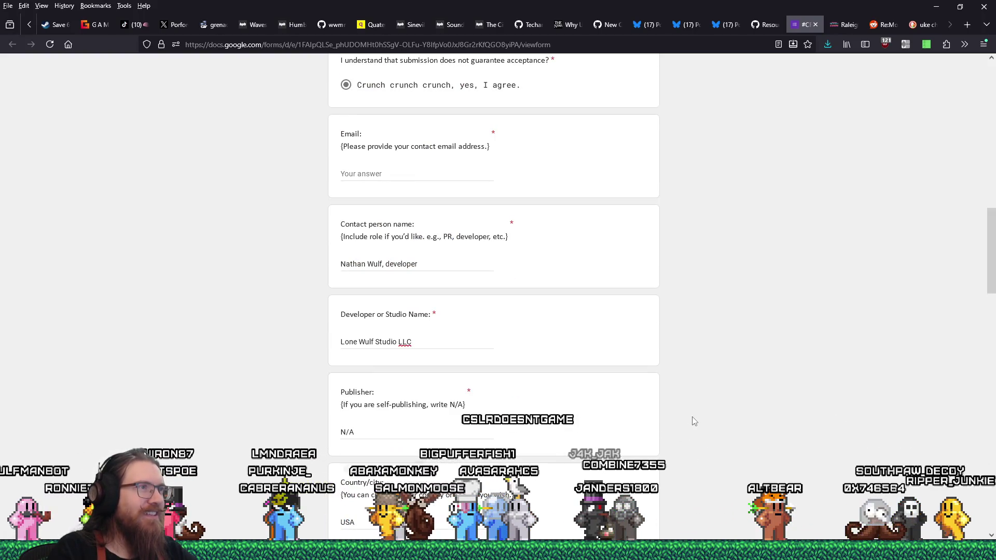
scroll(694, 421, "down", 4)
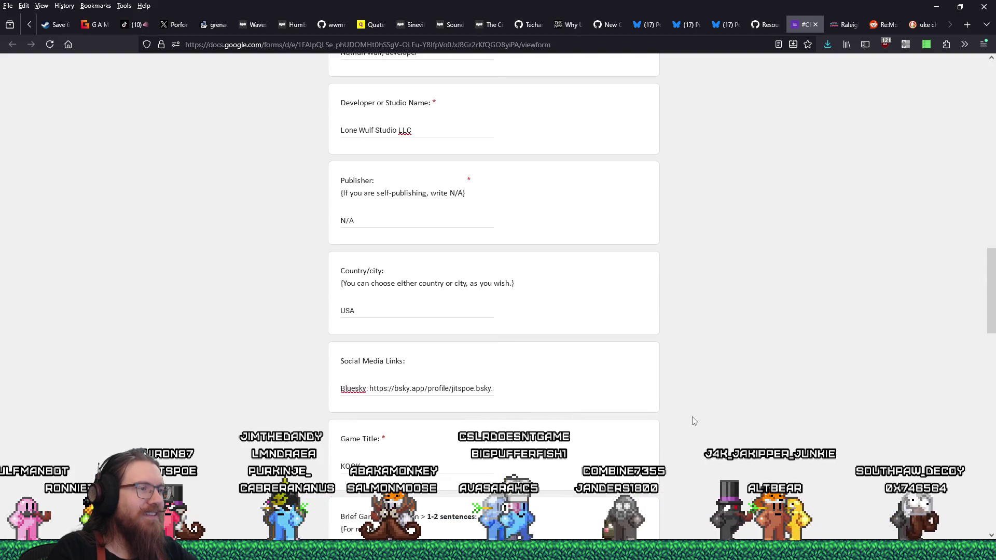
scroll(694, 421, "down", 3)
scroll(694, 421, "down", 7)
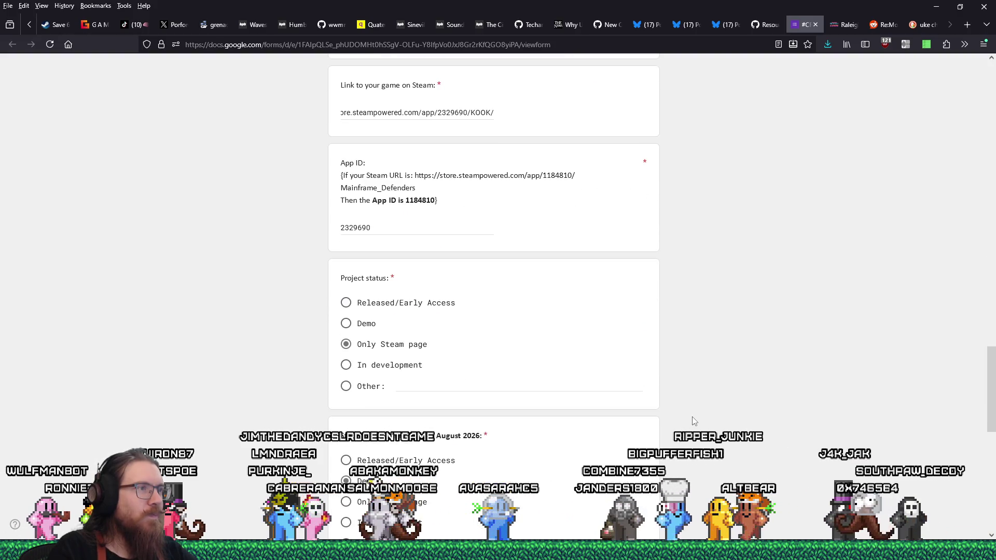
scroll(694, 421, "down", 5)
scroll(694, 421, "down", 5)
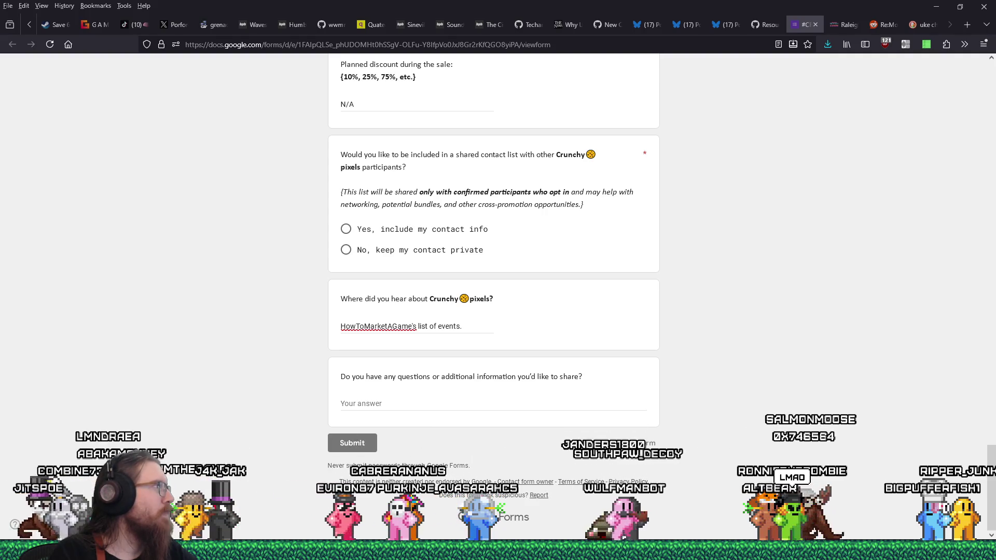
key("alt+Tab")
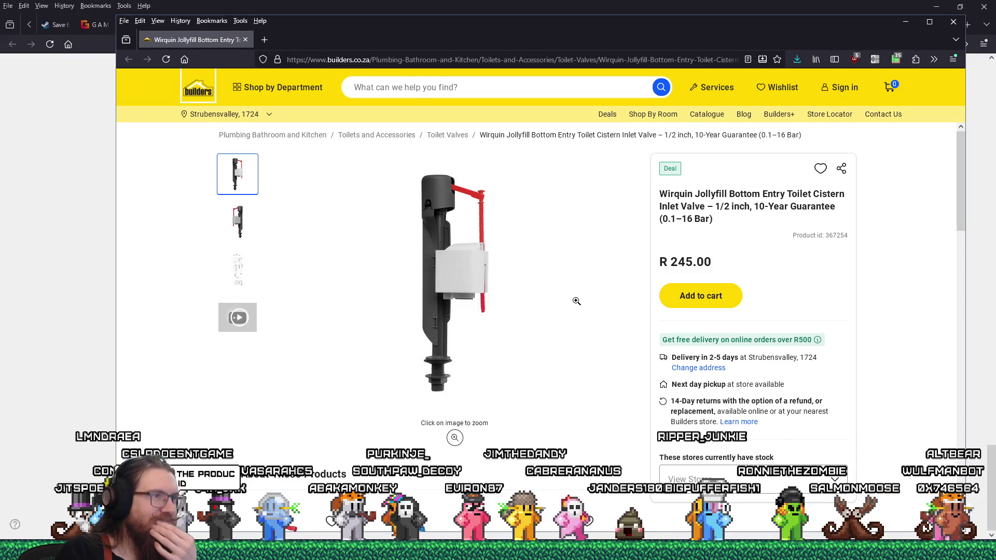
Copy the product title 'Wirquin Jollyfill Bottom Entry Toilet Cistern Inlet Valve' from the Builders page.
scroll(577, 304, "down", 3)
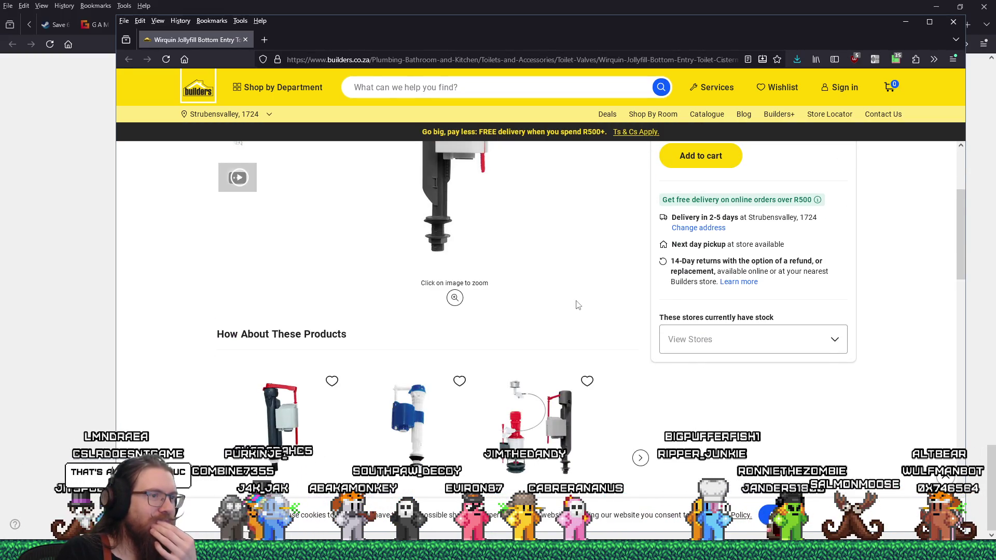
scroll(578, 305, "up", 3)
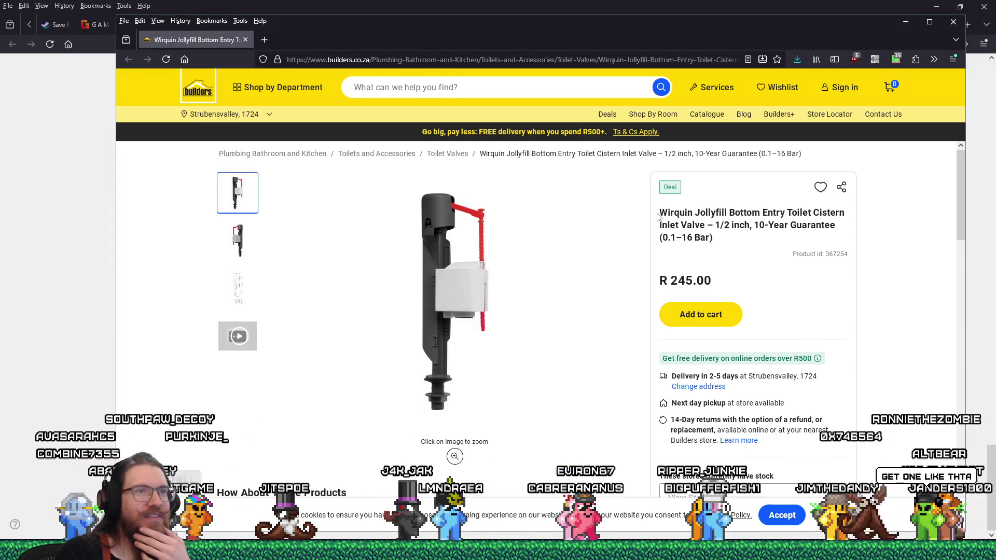
mouse_move(658, 217)
left_mouse_down()
mouse_move(804, 213)
mouse_move(680, 213)
mouse_move(704, 225)
left_mouse_up()
right_click(701, 228)
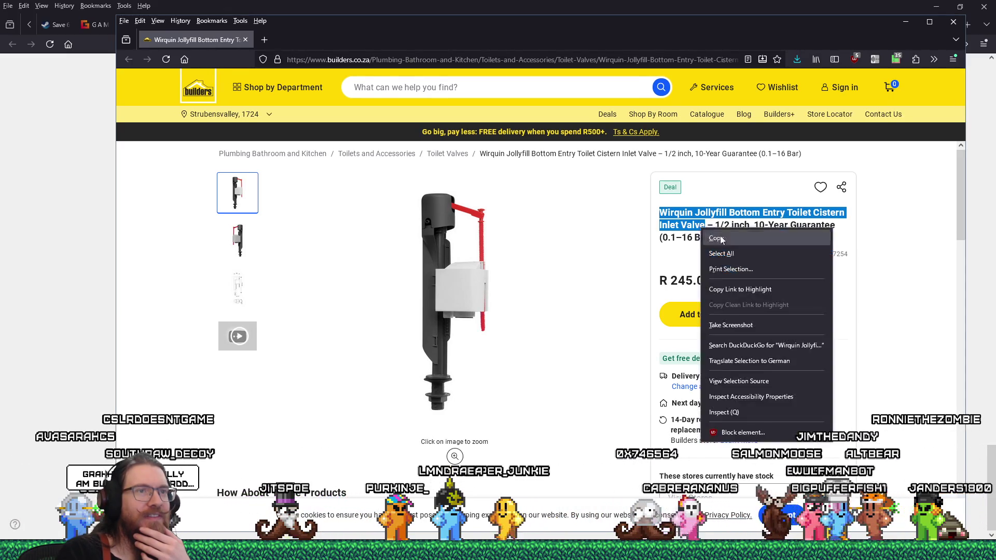
left_click(720, 239)
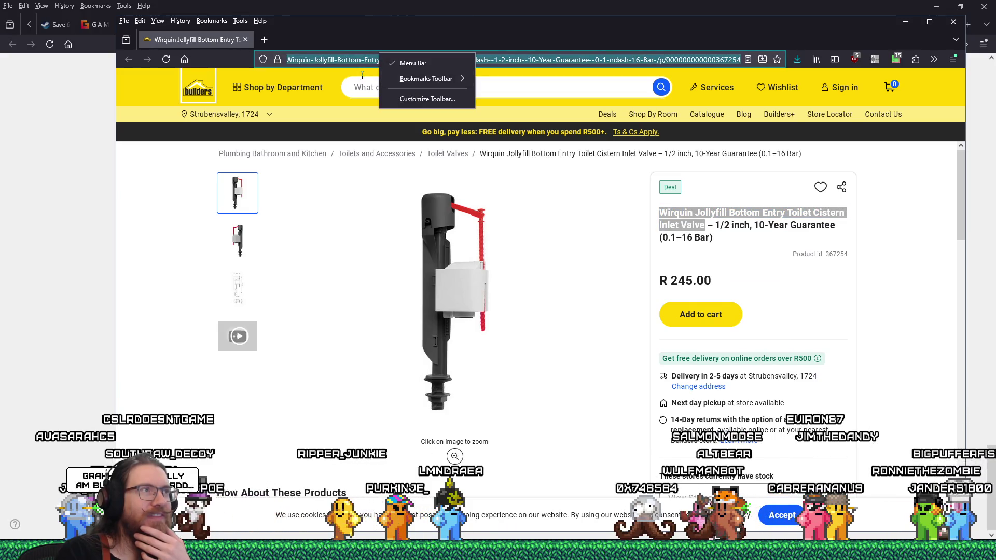
right_click(358, 66)
Search DuckDuckGo for 'Wirquin Jollyfill Bottom Entry Toilet Cistern Inlet Valve' and skim the results.
left_click(388, 174)
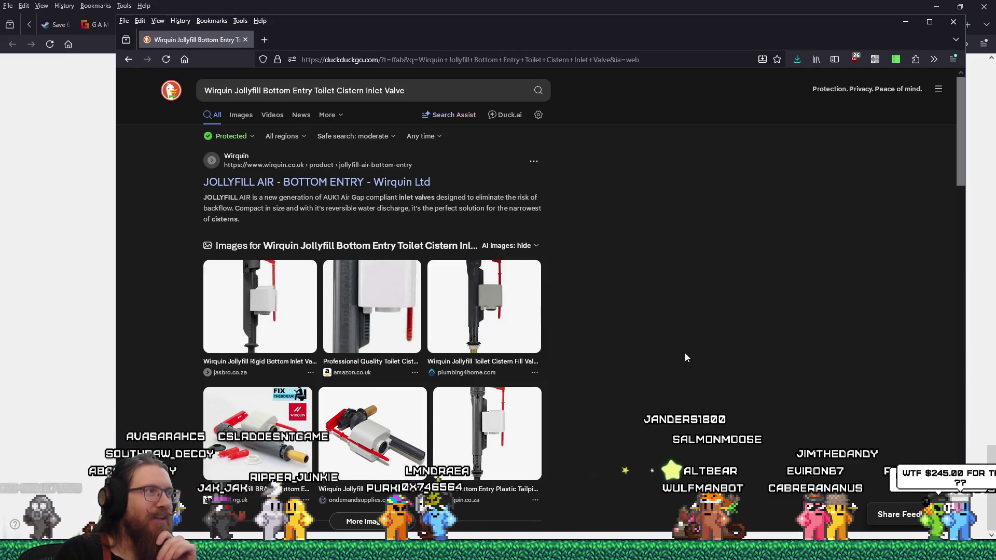
scroll(684, 352, "down", 4)
scroll(682, 353, "down", 4)
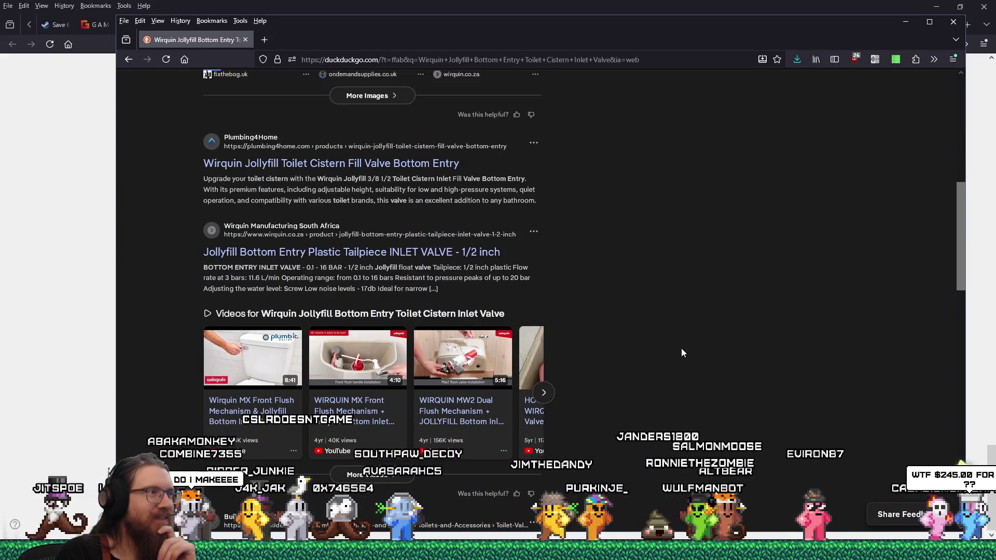
scroll(682, 353, "down", 5)
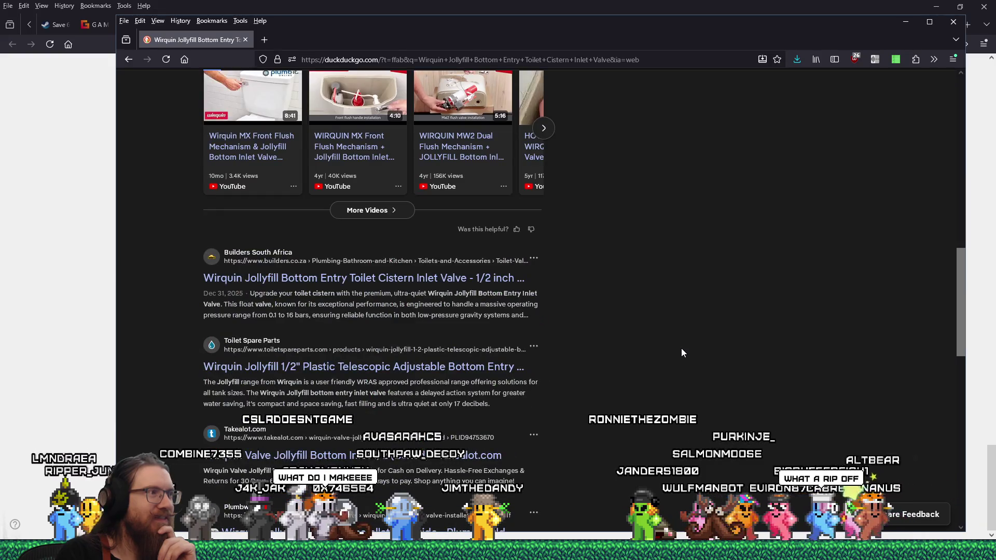
scroll(683, 353, "up", 10)
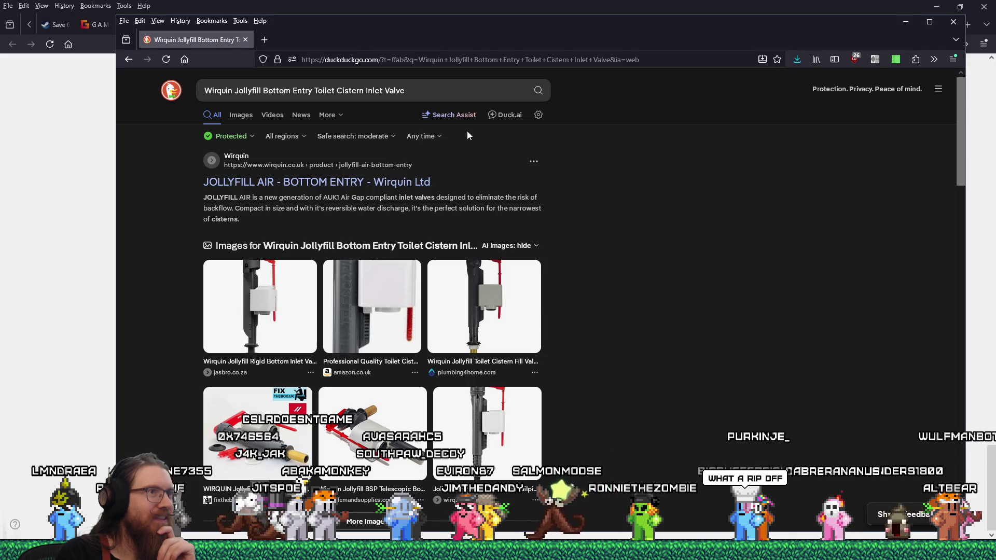
Switch to DuckDuckGo Shopping results and browse prices such as $54.51 and $47.02.
left_click(334, 115)
left_click(338, 152)
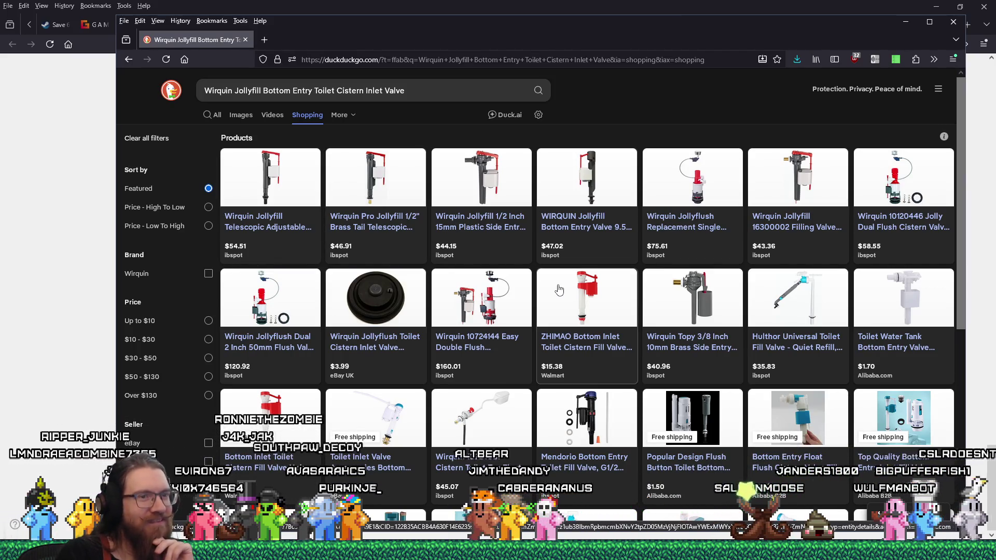
scroll(558, 289, "down", 3)
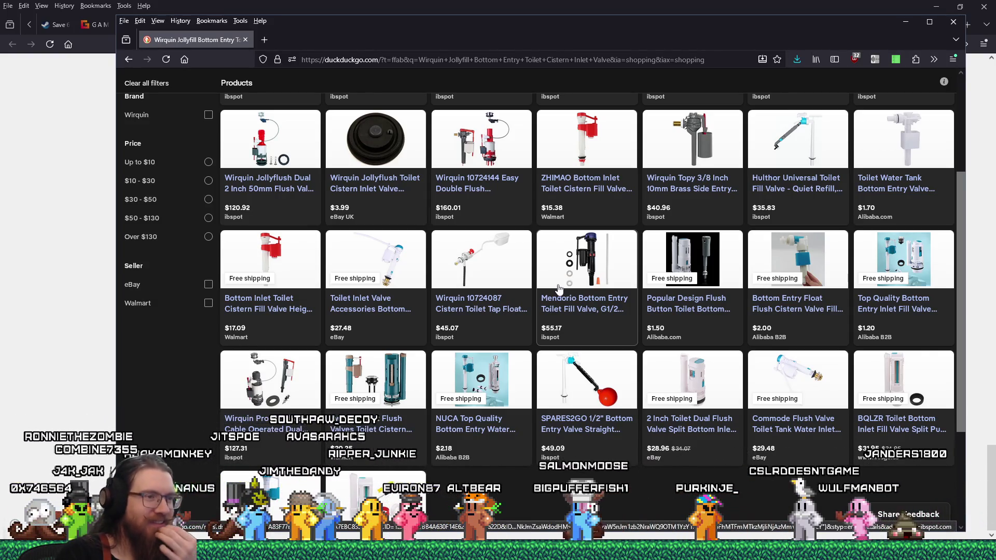
scroll(559, 288, "down", 3)
scroll(558, 288, "up", 6)
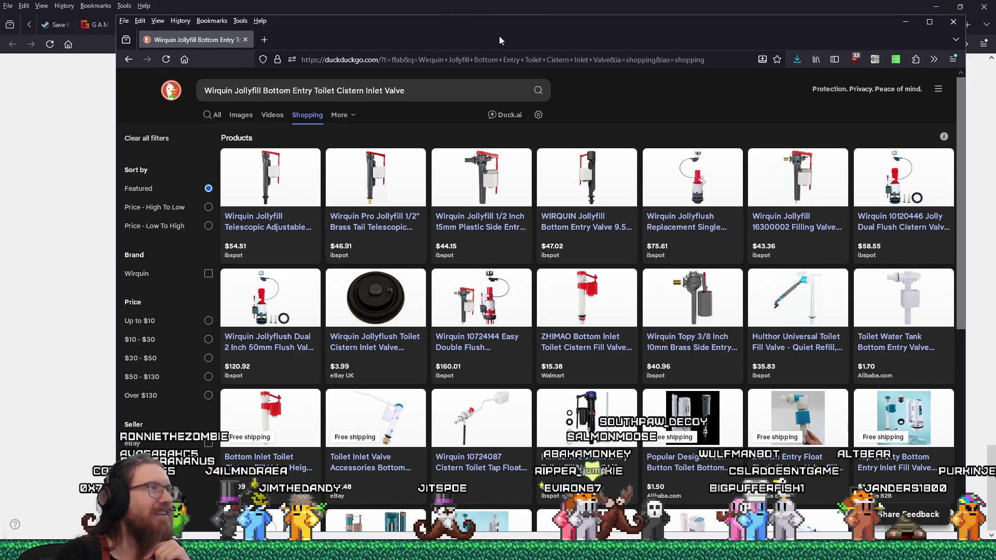
Drag the shopping results window off to the side to reveal the form window.
mouse_move(499, 40)
left_mouse_down()
mouse_move(205, 58)
mouse_move(0, 57)
left_mouse_up()
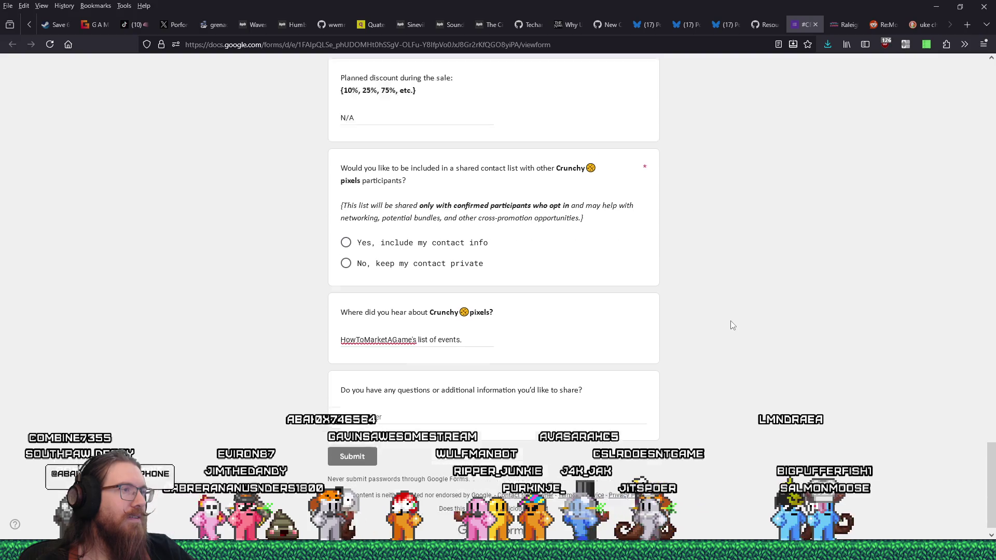
Review the Crunchy Pixels Sale 2026 form, then close its tab.
scroll(729, 322, "up", 10)
left_click_drag(991, 364, 992, 67)
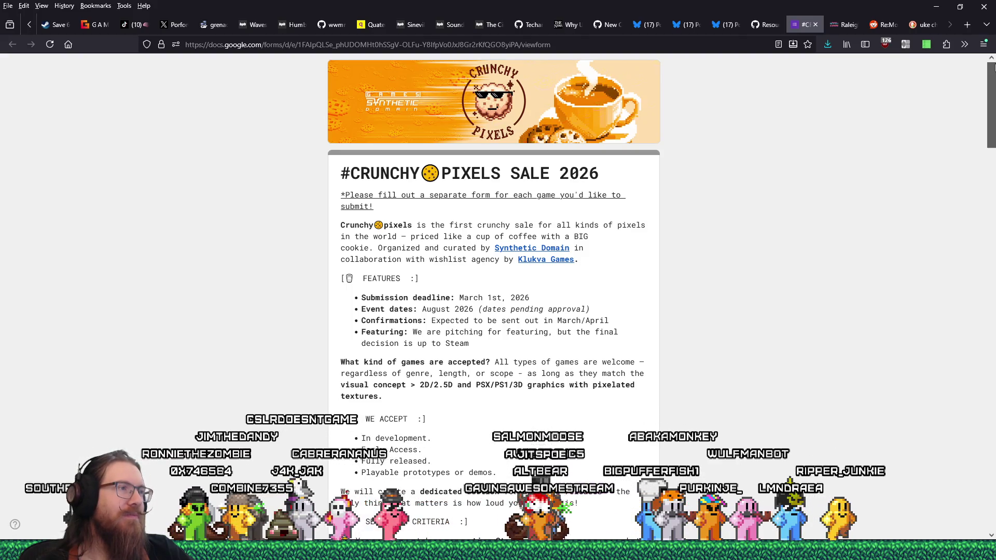
left_click_drag(991, 68, 966, 202)
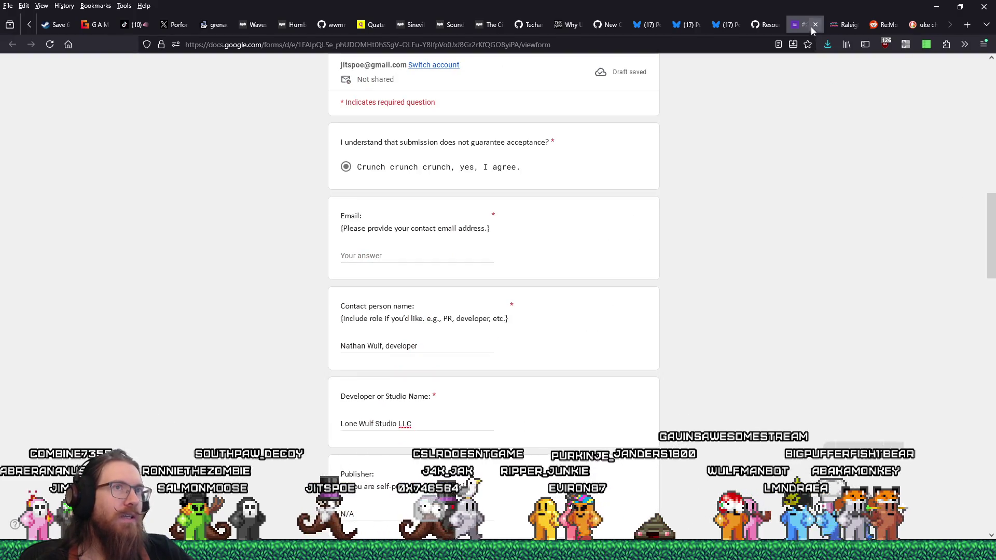
key("ctrl+w")
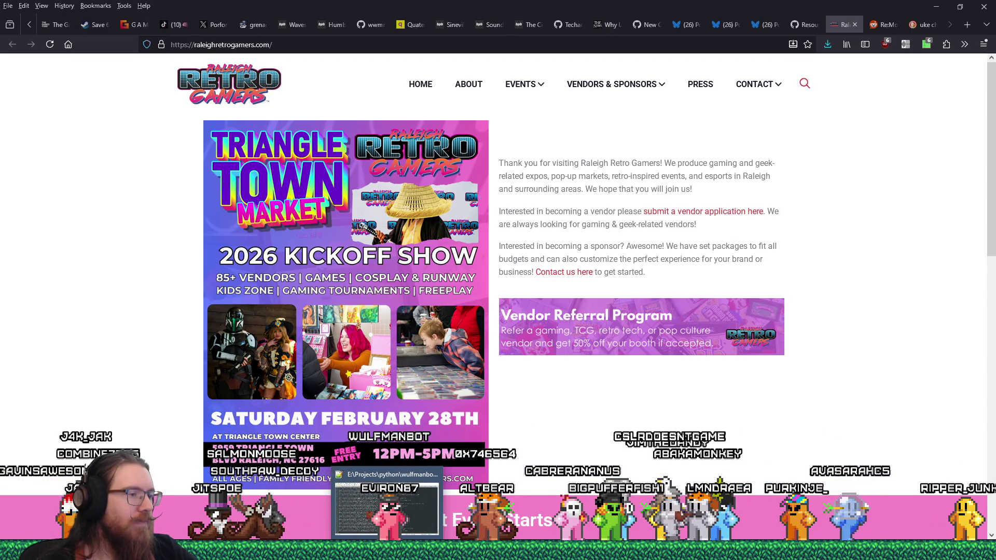
key("super+r")
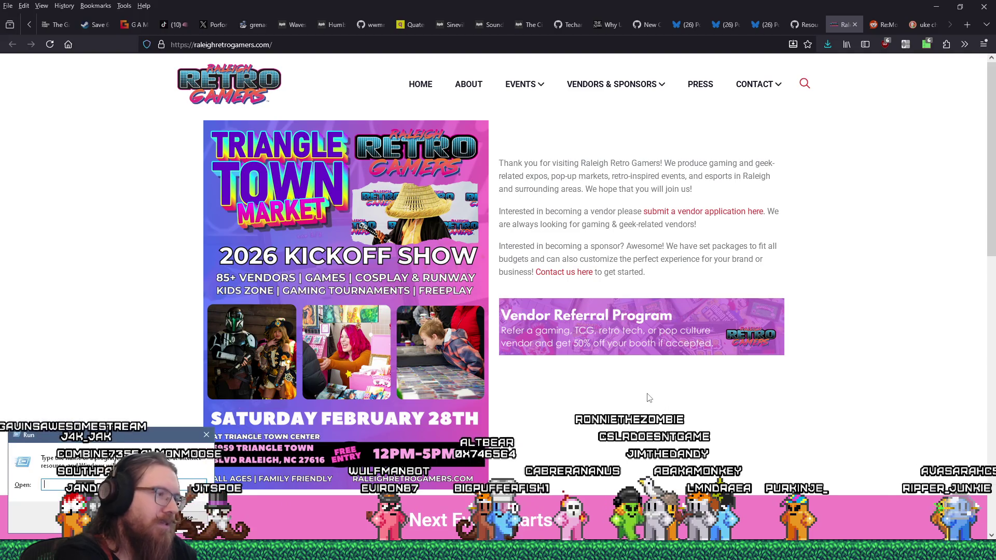
Open e:\projects\fotf and launch event_submissions.ods in LibreOffice Calc, dismissing the tip.
type("e:\\projec")
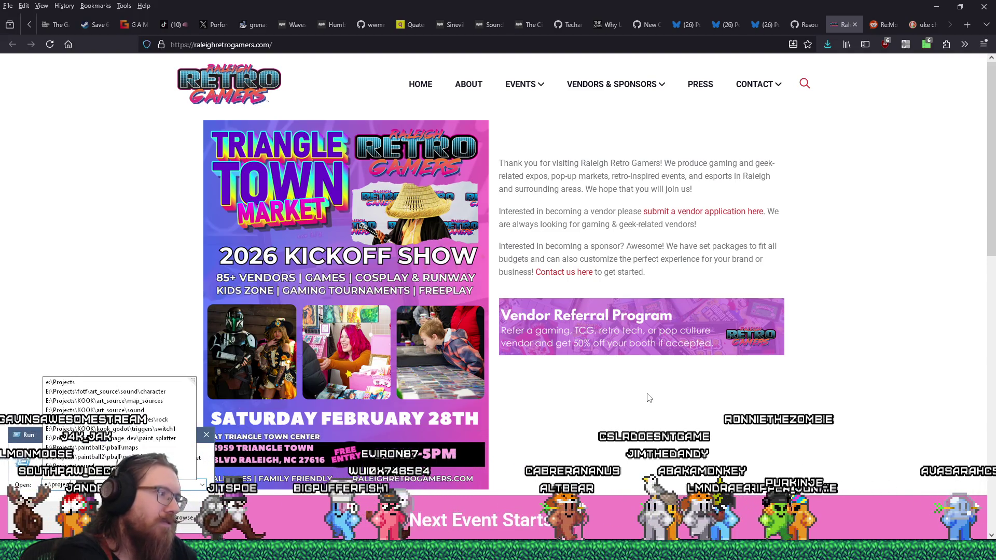
type("ts\\fotf")
key("Return")
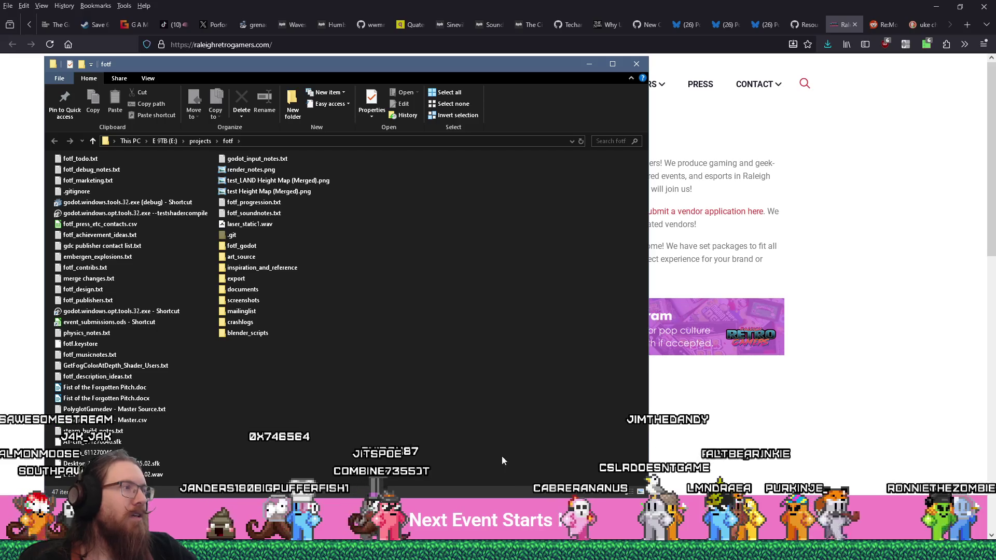
left_click(126, 323)
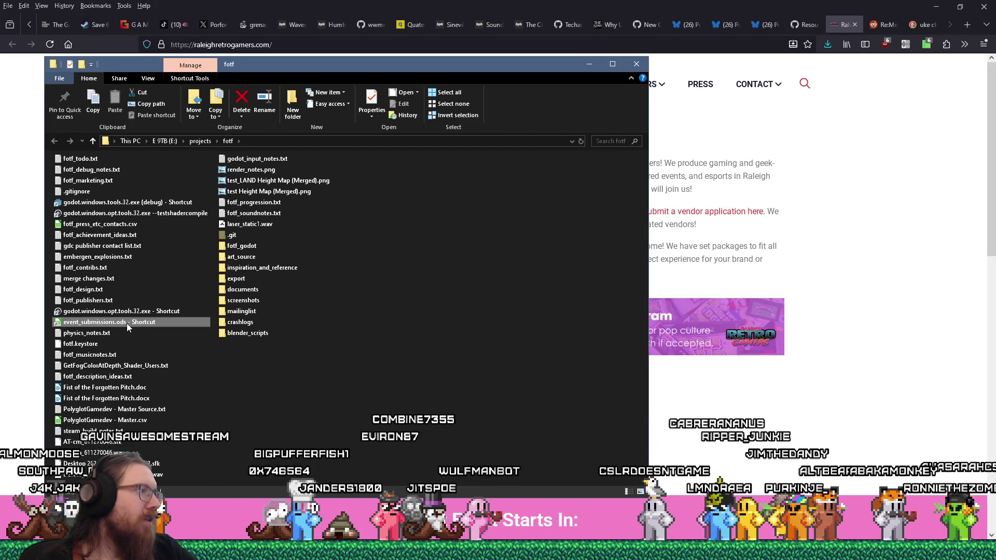
double_click(127, 323)
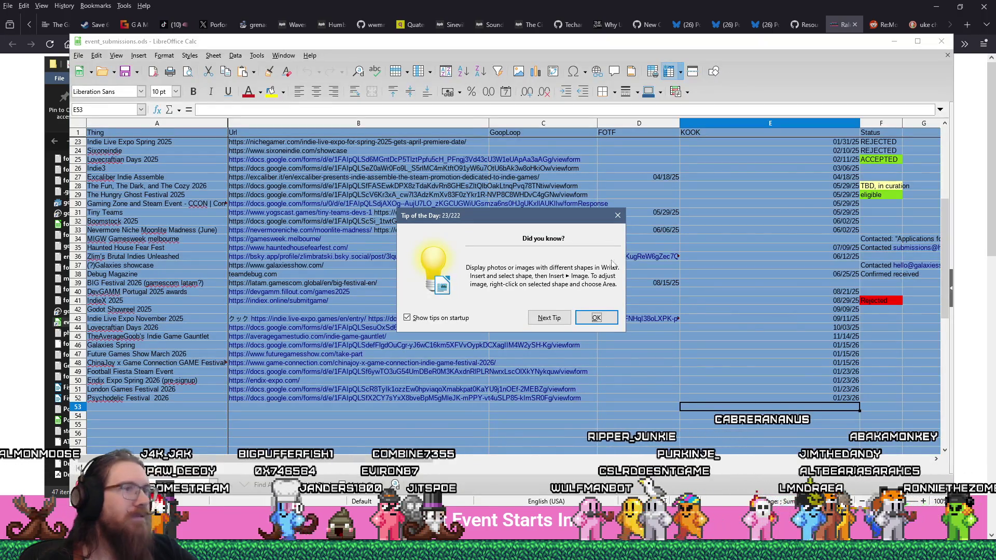
left_click(617, 215)
Enter Crunchy Pixels 2026 in A53 and paste its Google Forms link into B53.
left_click(137, 406)
type("Cru")
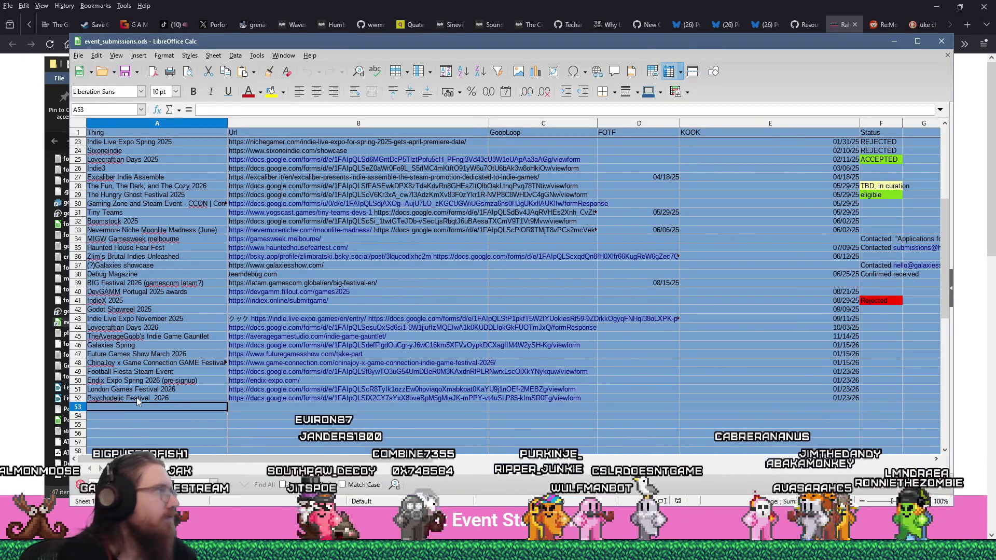
type("nchy Pixel")
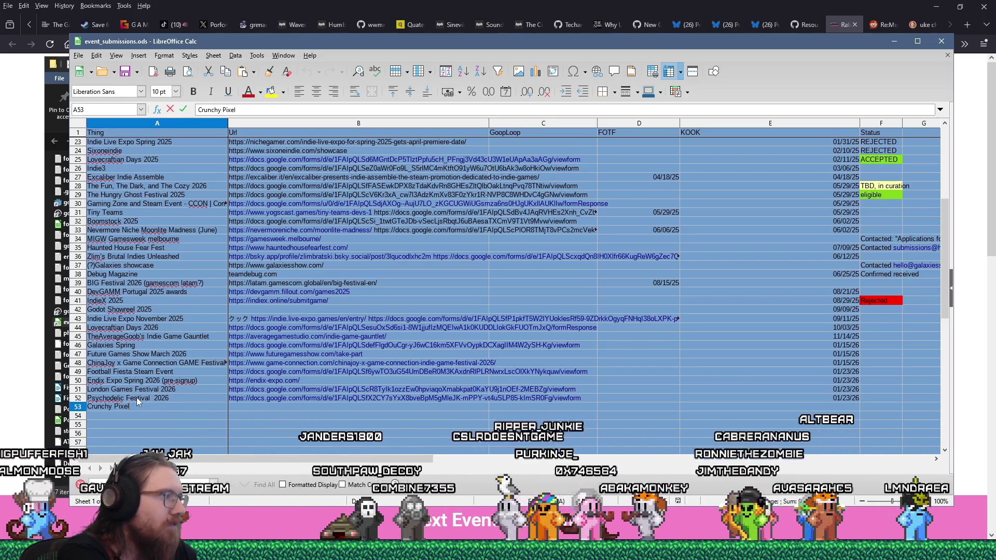
type("s 2026")
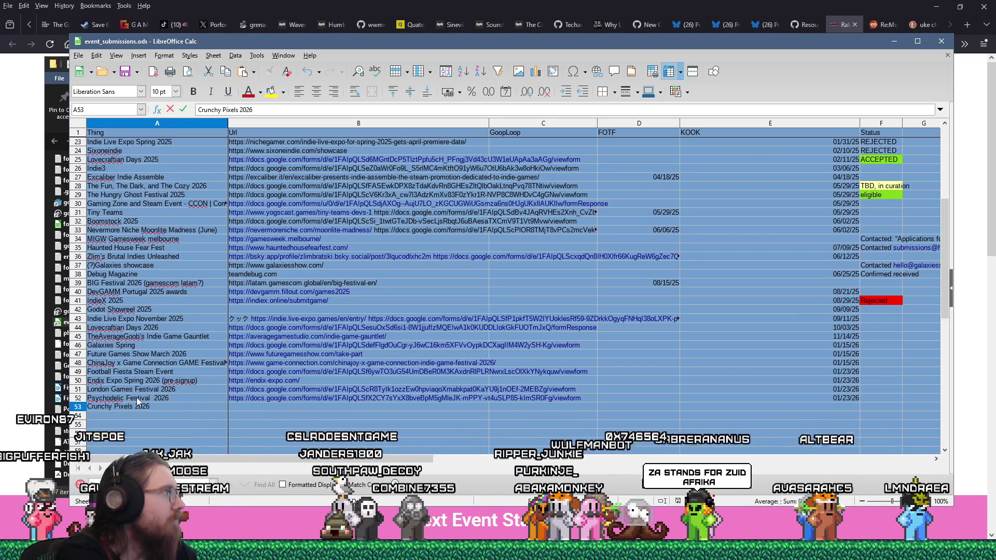
key("Tab")
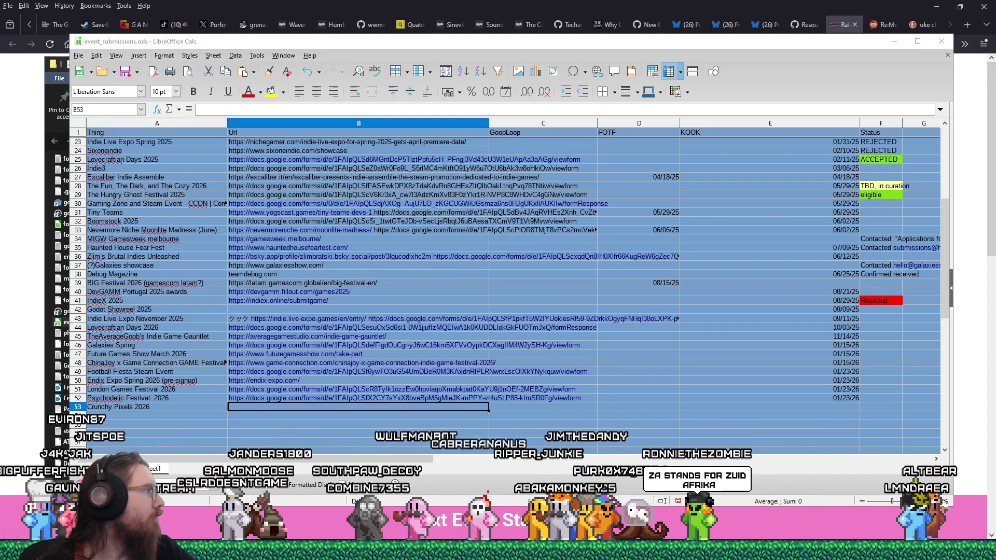
left_click(266, 406)
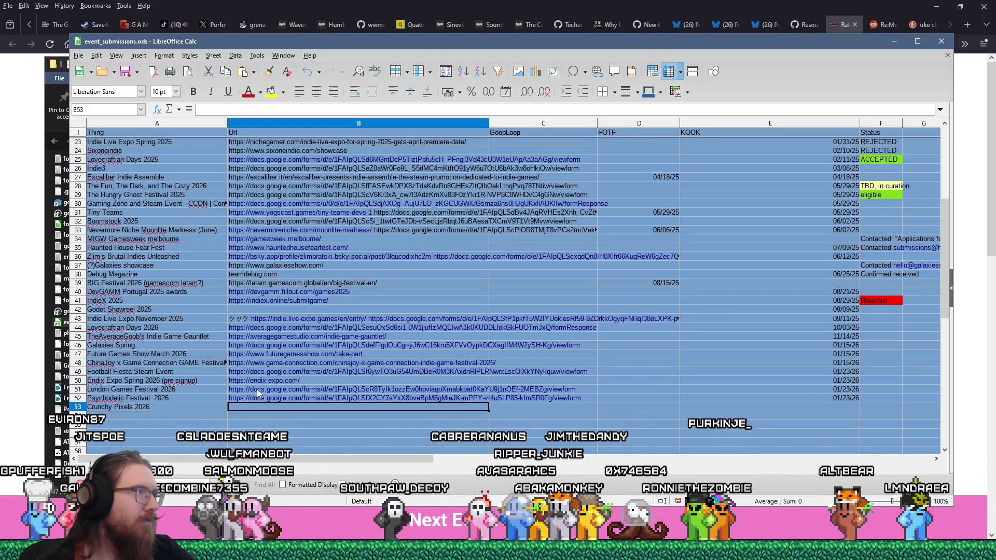
right_click(223, 113)
left_click(244, 147)
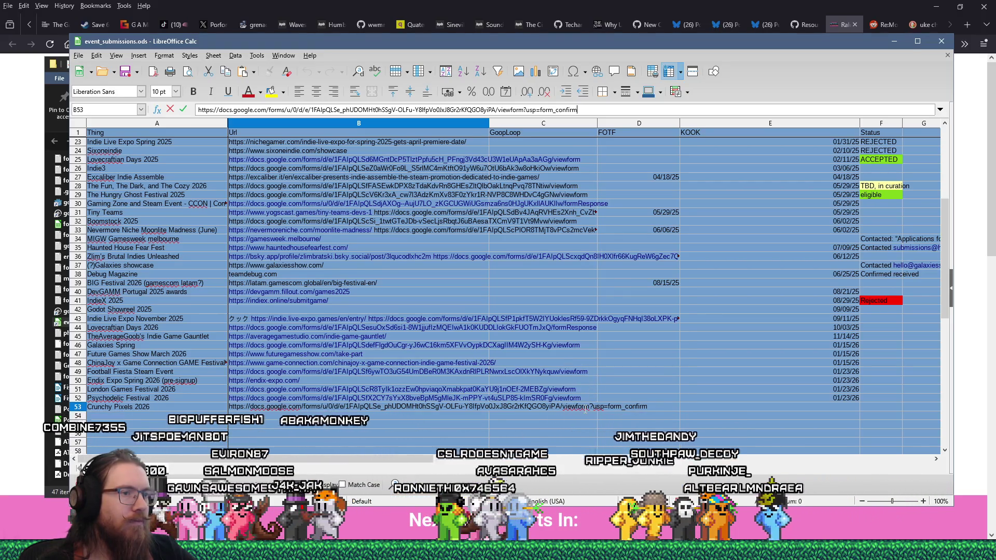
Enter the KOOK submission date 02/02/26 in E53.
left_click(781, 409)
type("02")
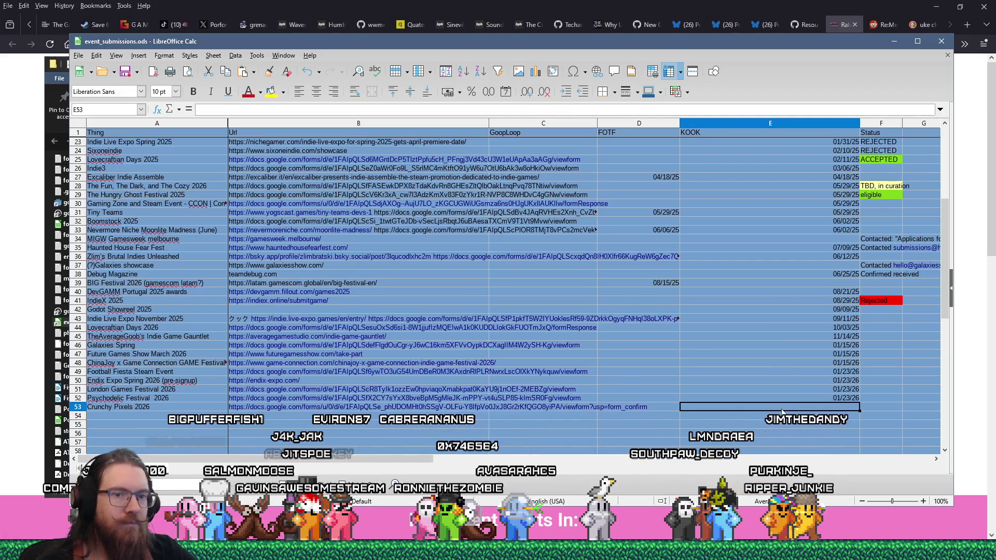
type("/02/20")
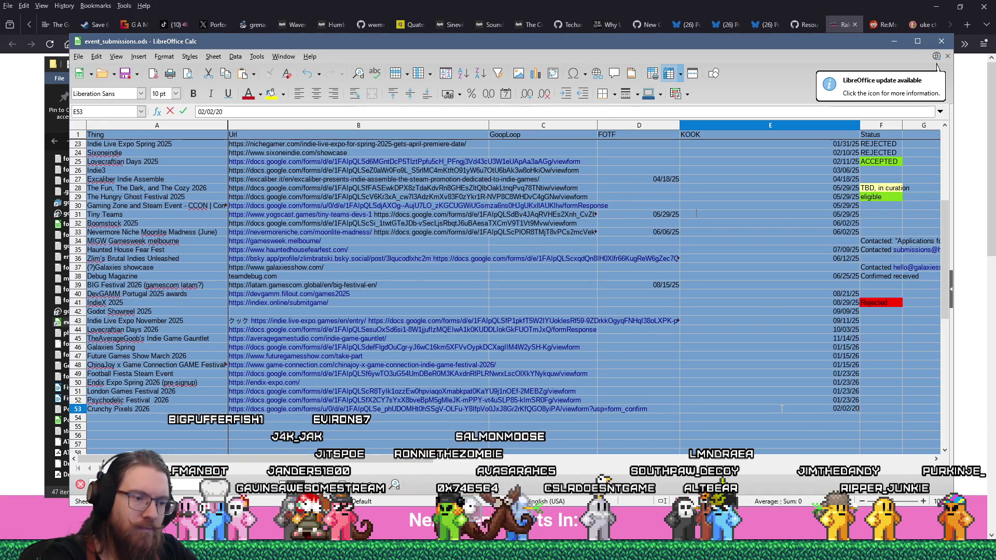
type("26")
key("Return")
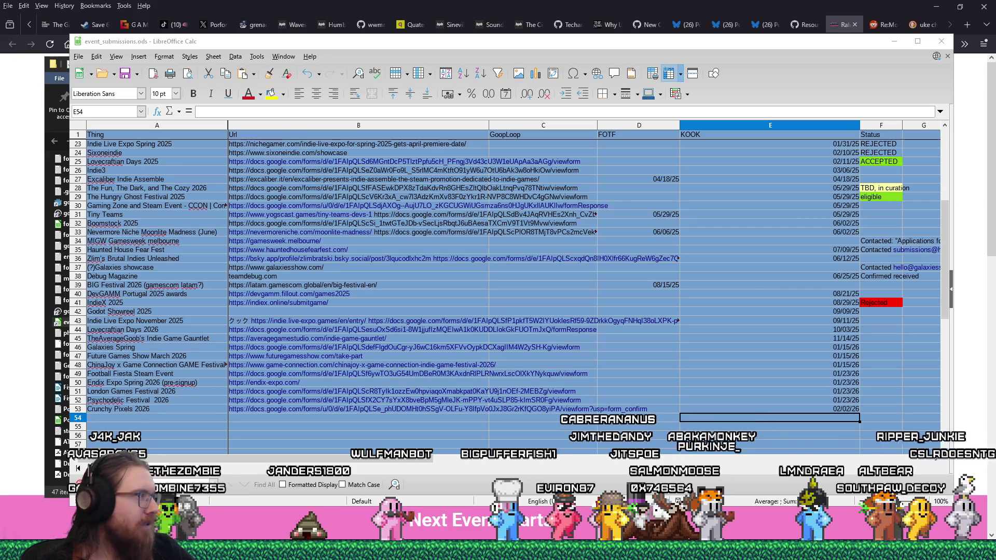
mouse_move(497, 552)
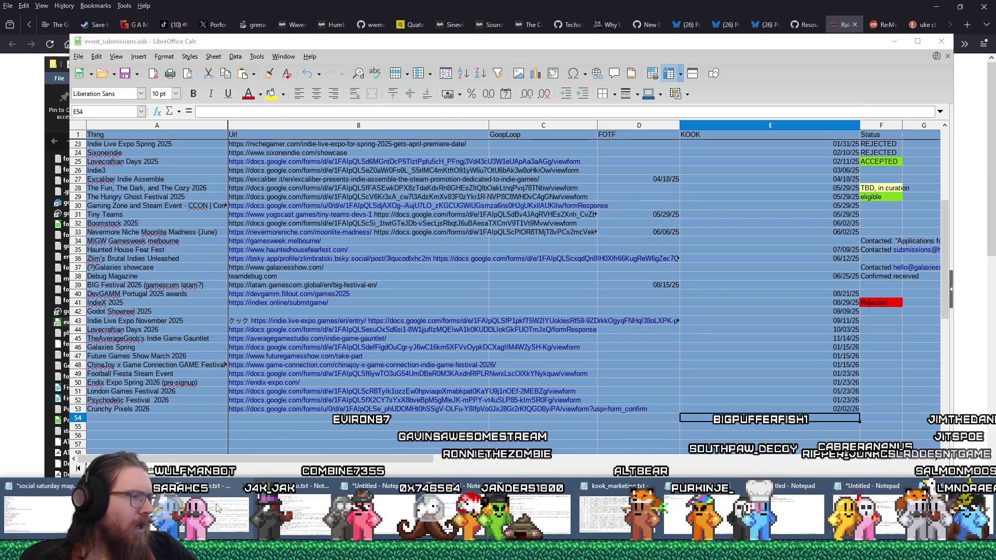
Copy the 'Worthy festivals for Indie games' spreadsheet link from the kook_marketing.txt notes.
key("alt+Tab")
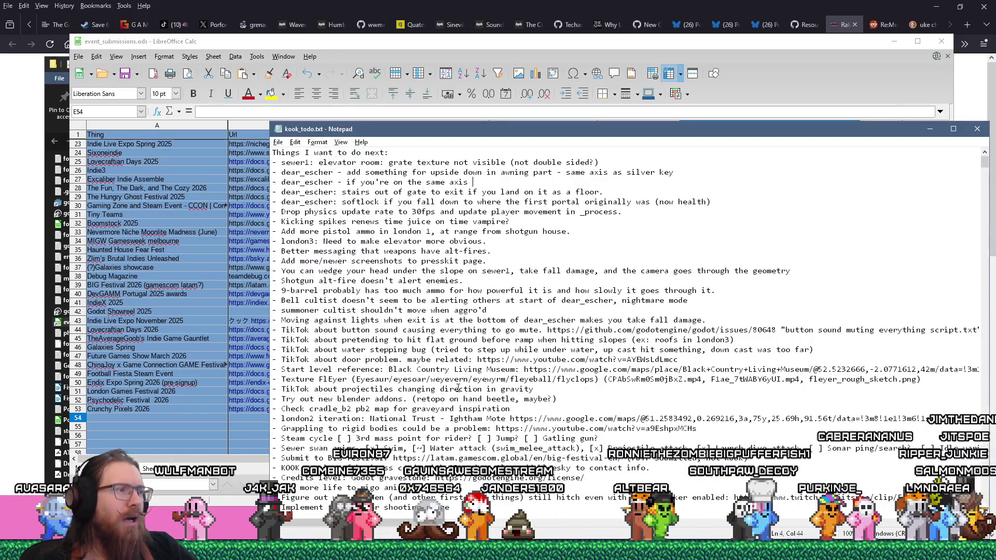
left_click(497, 551)
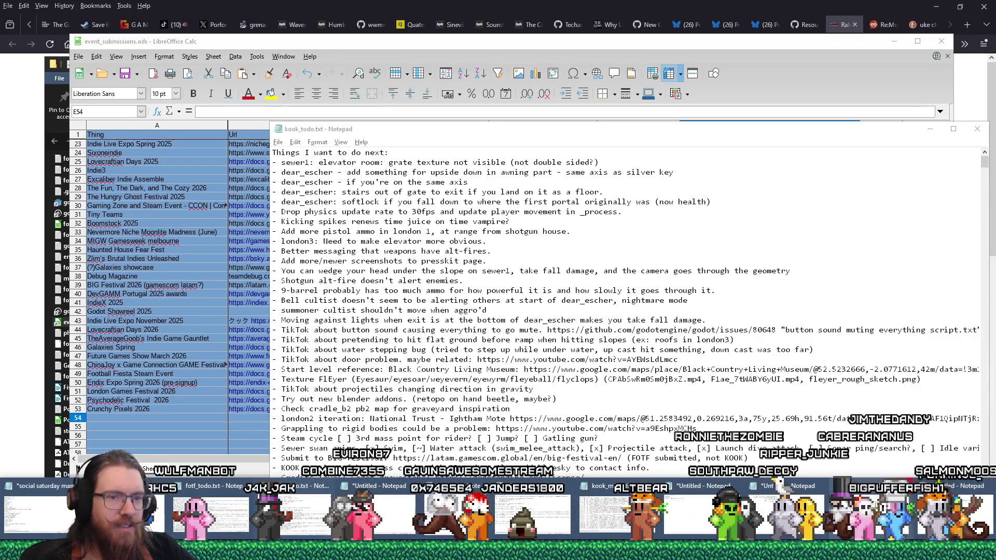
left_click(617, 513)
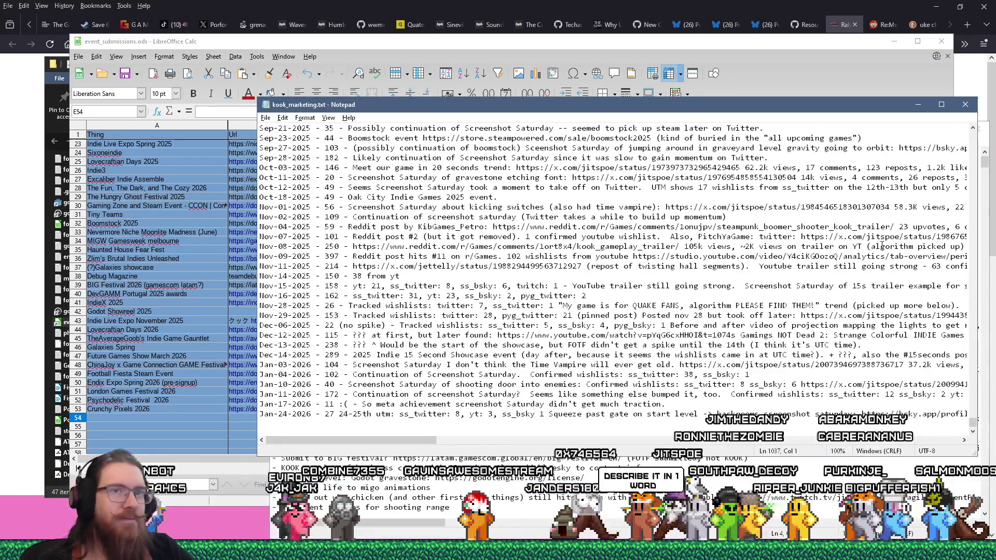
left_click_drag(971, 424, 971, 132)
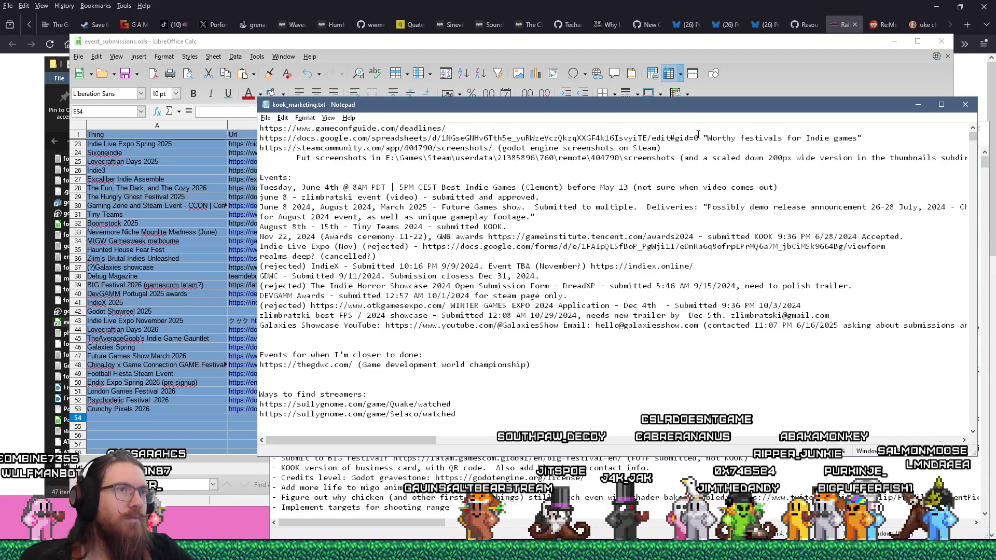
left_click_drag(698, 135, 244, 133)
right_click(321, 141)
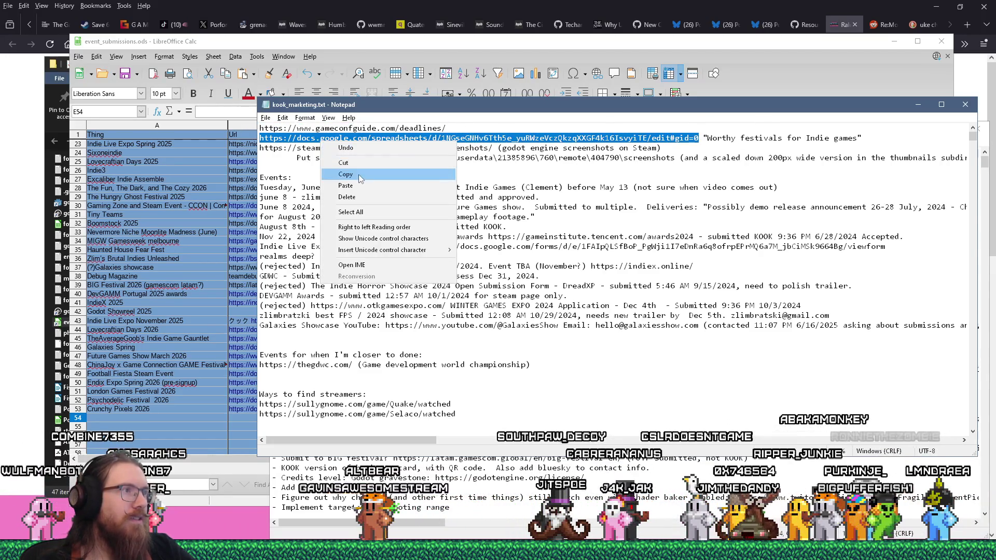
left_click(359, 174)
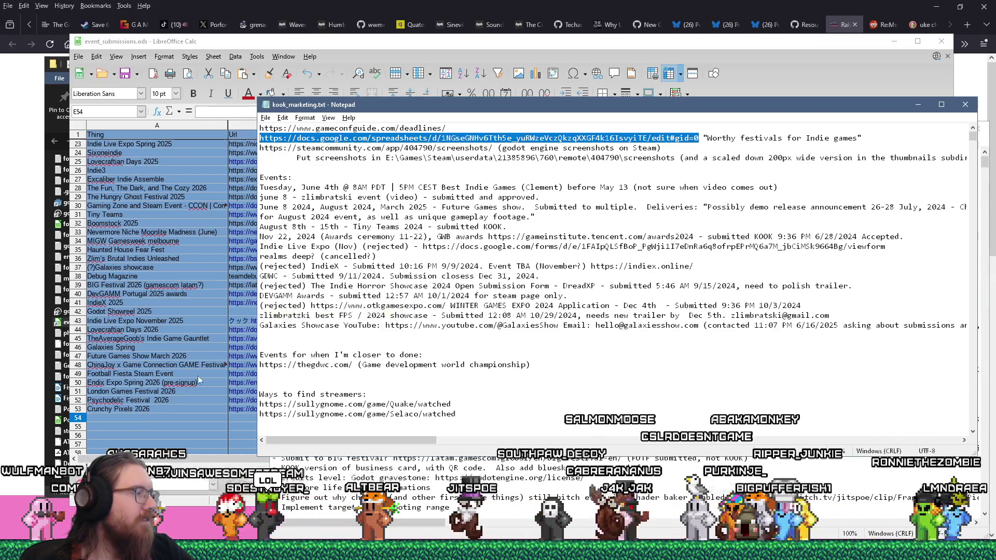
Return to Firefox and start a new tab.
left_click(203, 549)
left_click(347, 514)
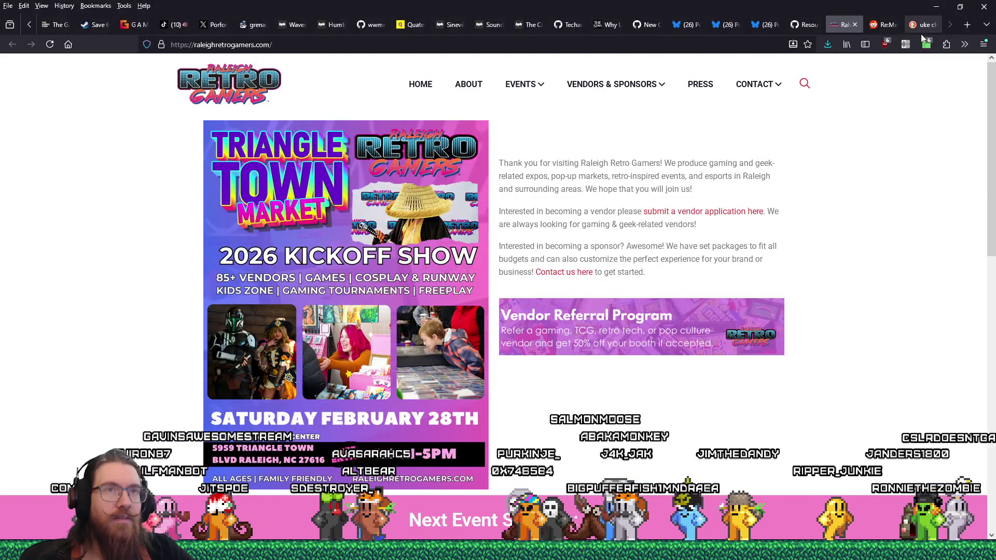
left_click(966, 24)
Load the copied festivals spreadsheet link in the new tab.
right_click(747, 46)
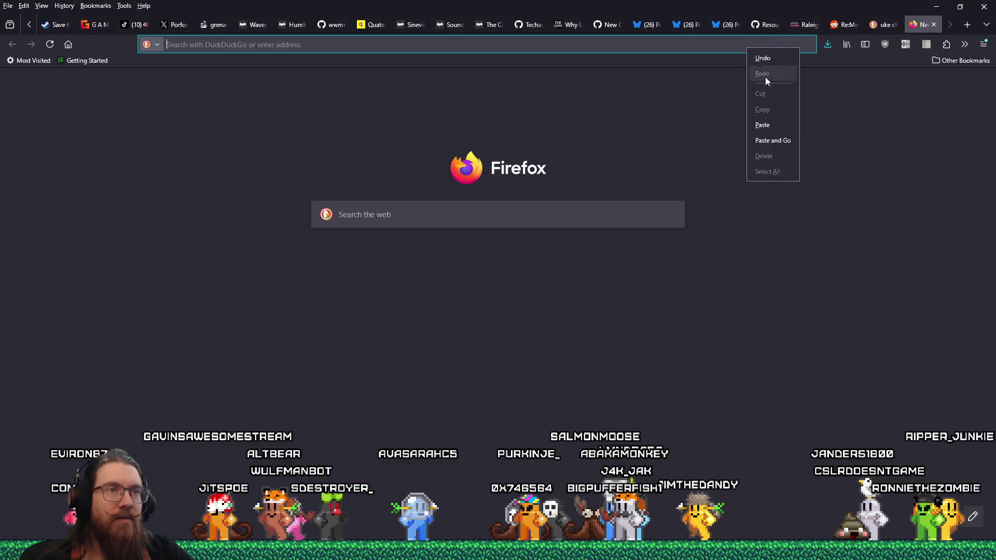
left_click(772, 141)
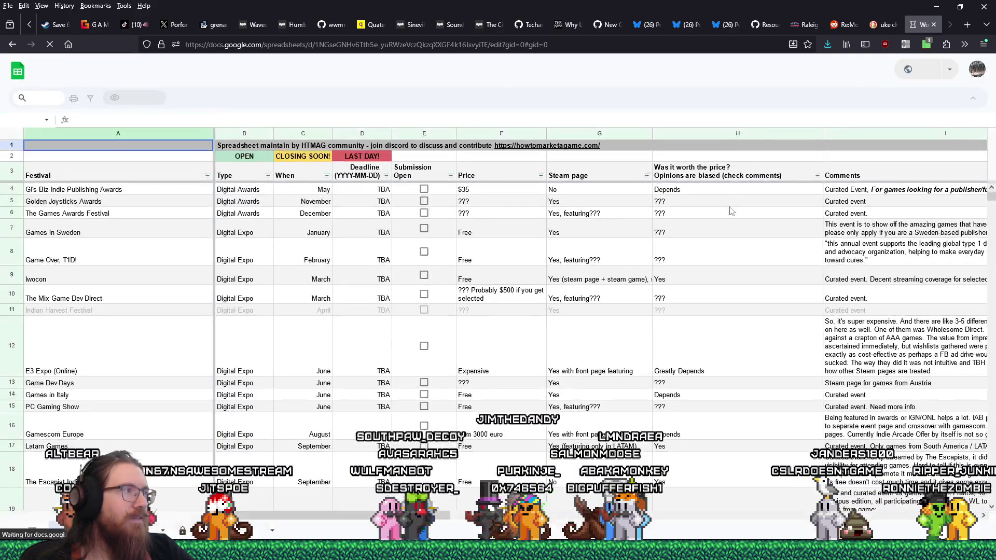
scroll(734, 228, "down", 5)
scroll(739, 254, "up", 1)
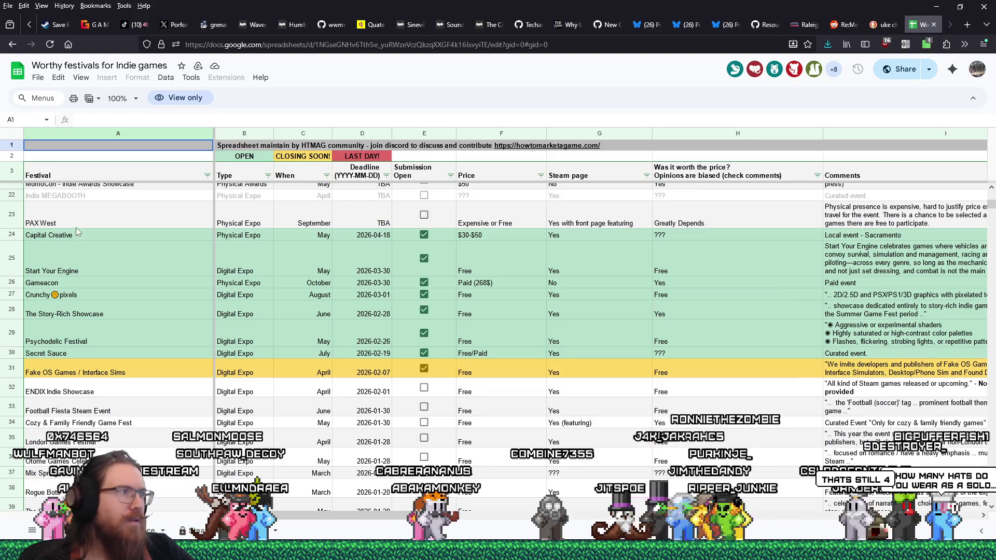
Find the Secret Sauce entry in row 30 and follow its application form link.
left_click(78, 285)
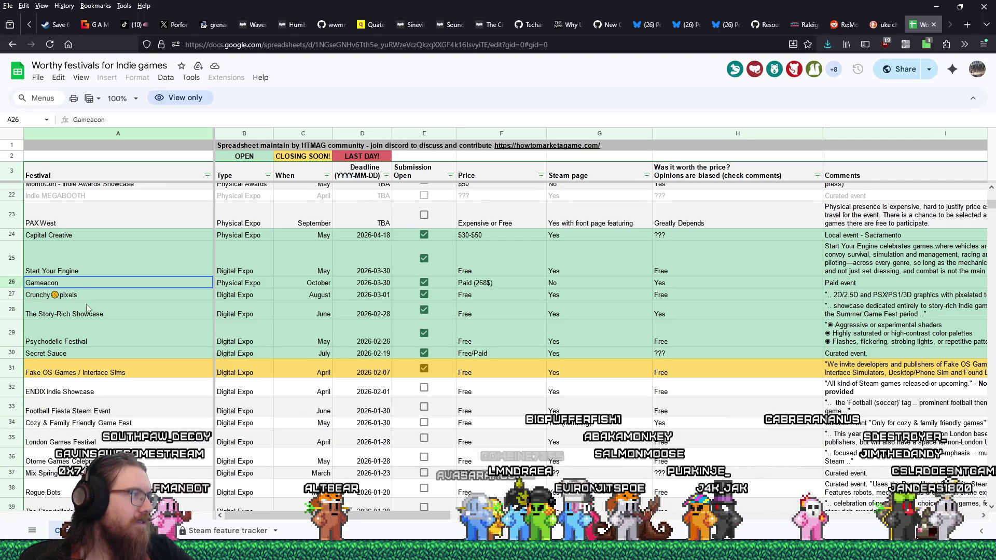
left_click(98, 354)
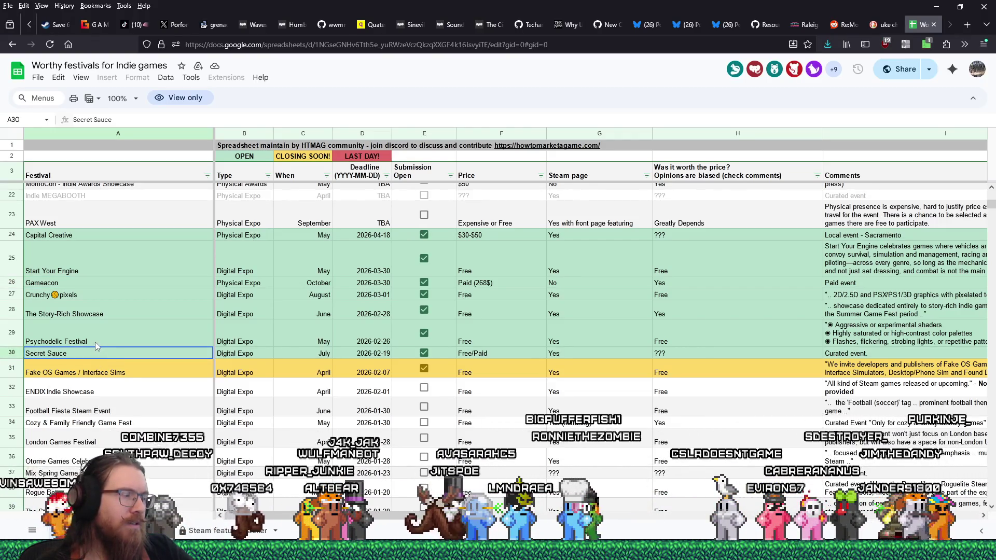
left_click_drag(355, 519, 561, 524)
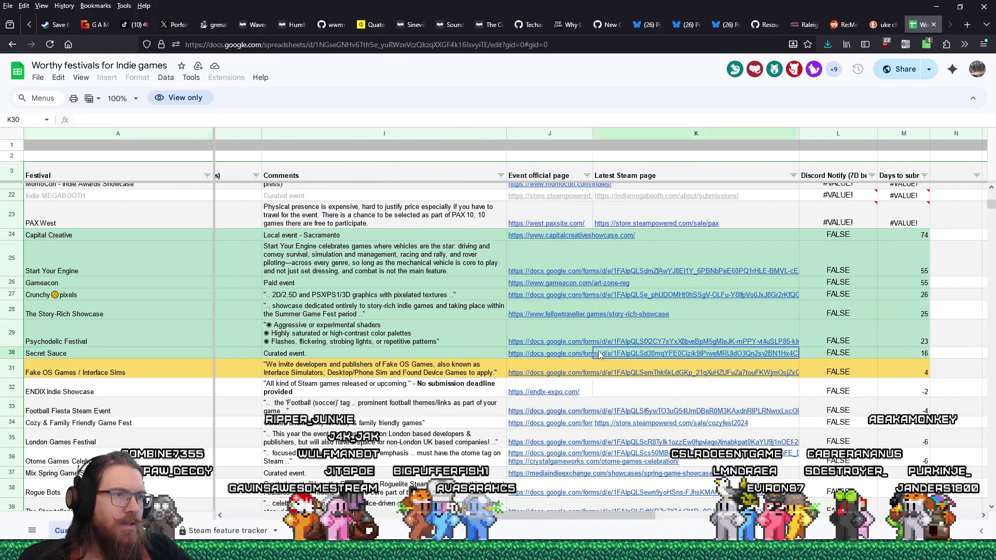
left_click(568, 356)
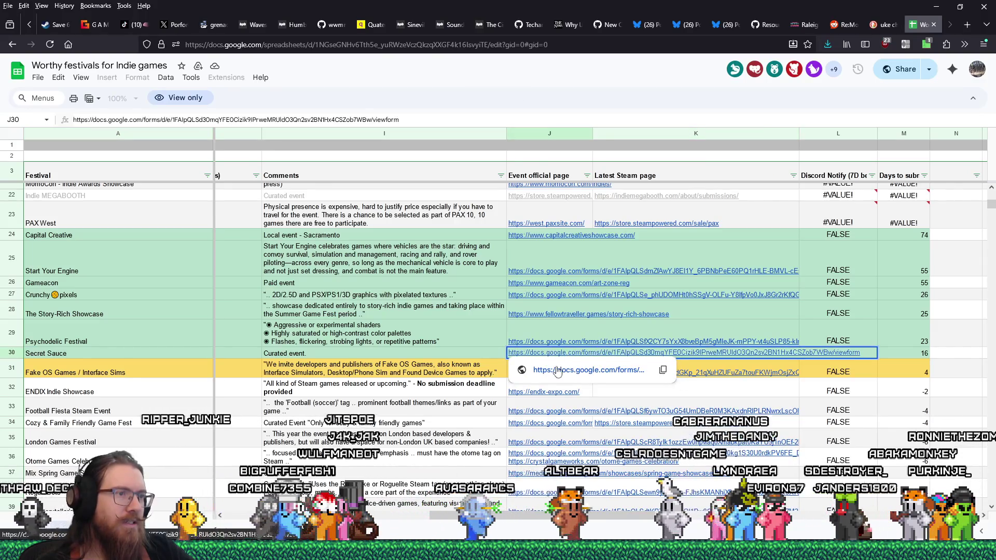
left_click(559, 370)
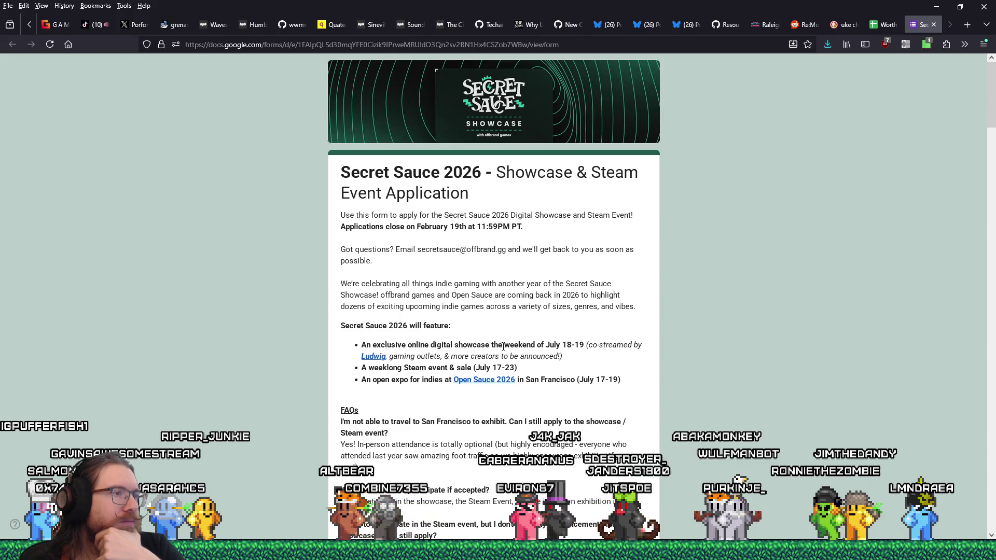
Read down the Secret Sauce 2026 FAQ and tick the box to record the account email.
scroll(503, 345, "down", 3)
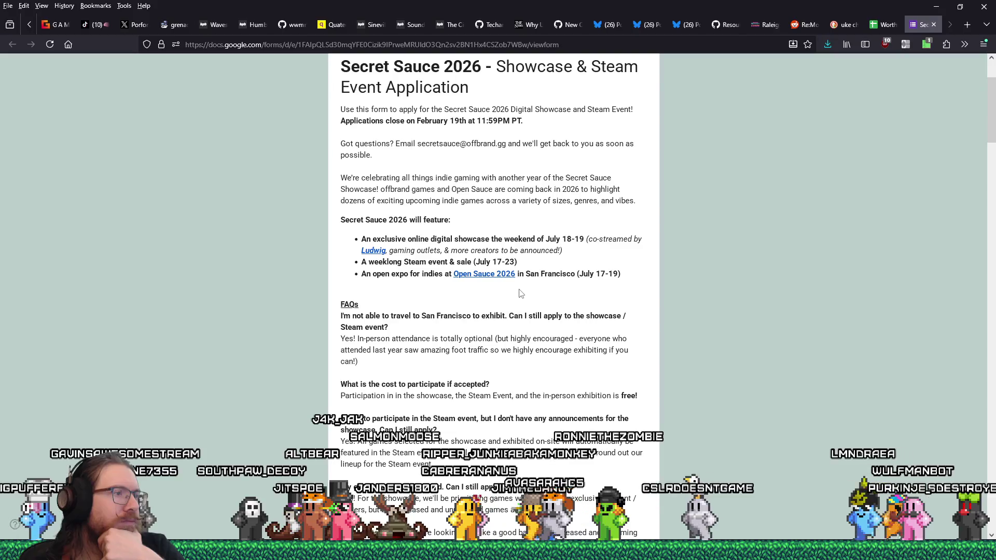
scroll(521, 294, "down", 1)
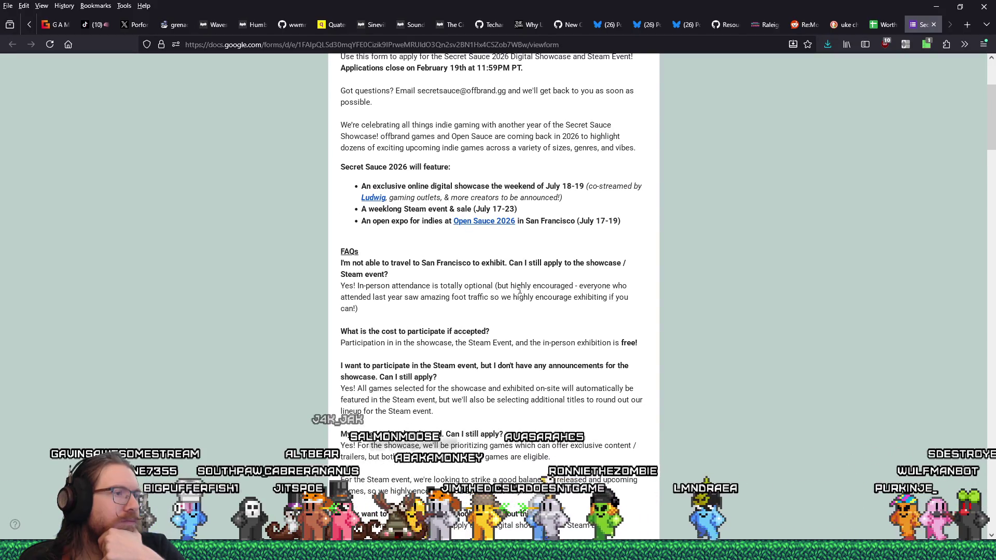
scroll(520, 290, "down", 1)
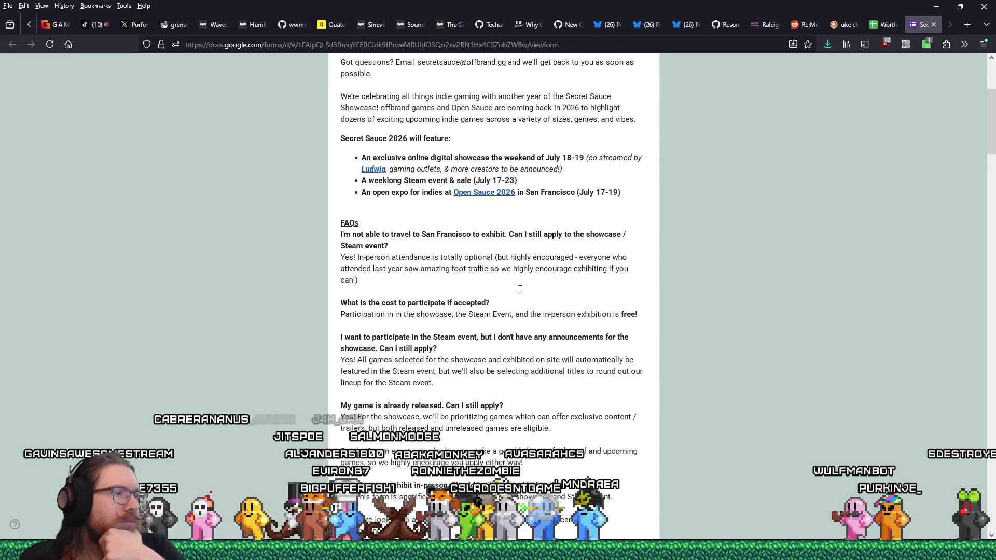
scroll(520, 291, "down", 1)
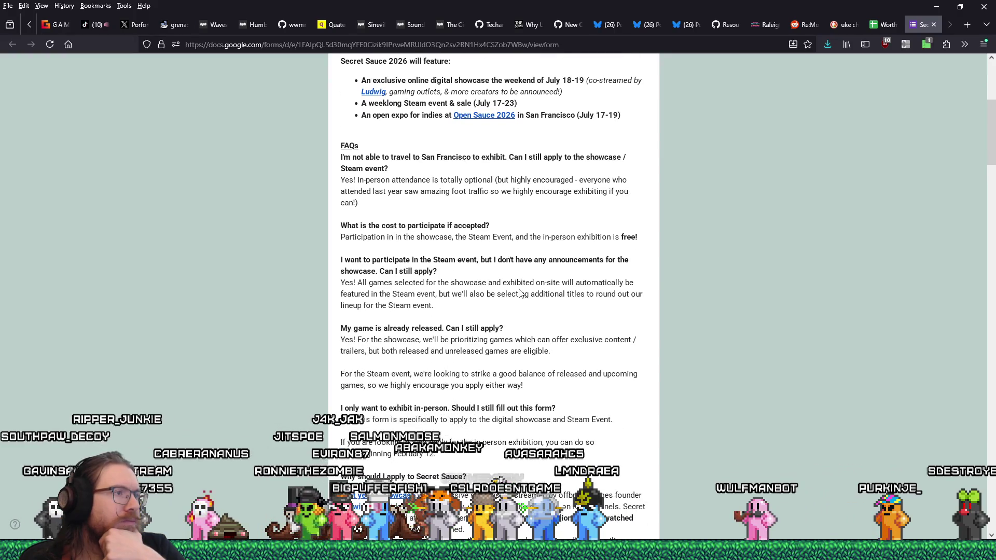
scroll(520, 293, "down", 2)
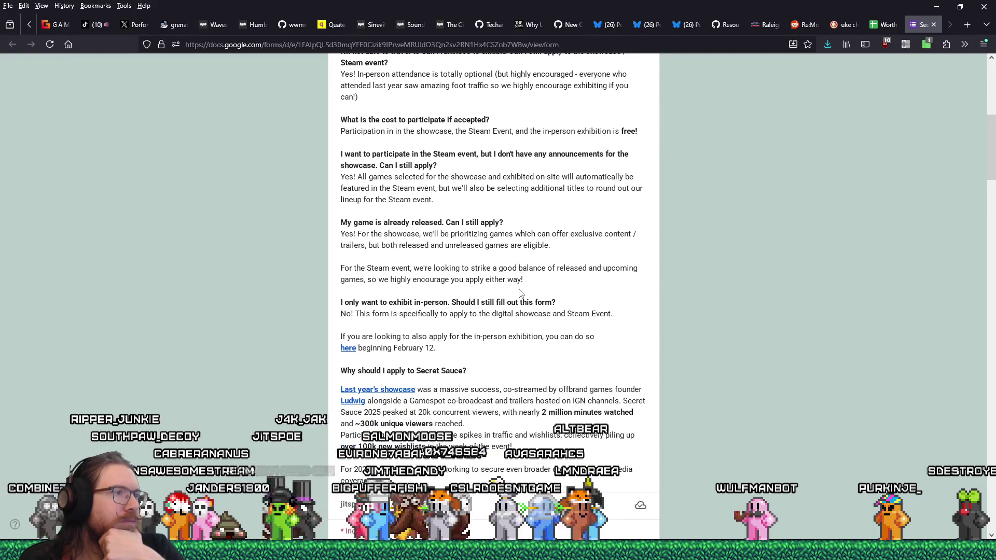
scroll(520, 292, "down", 2)
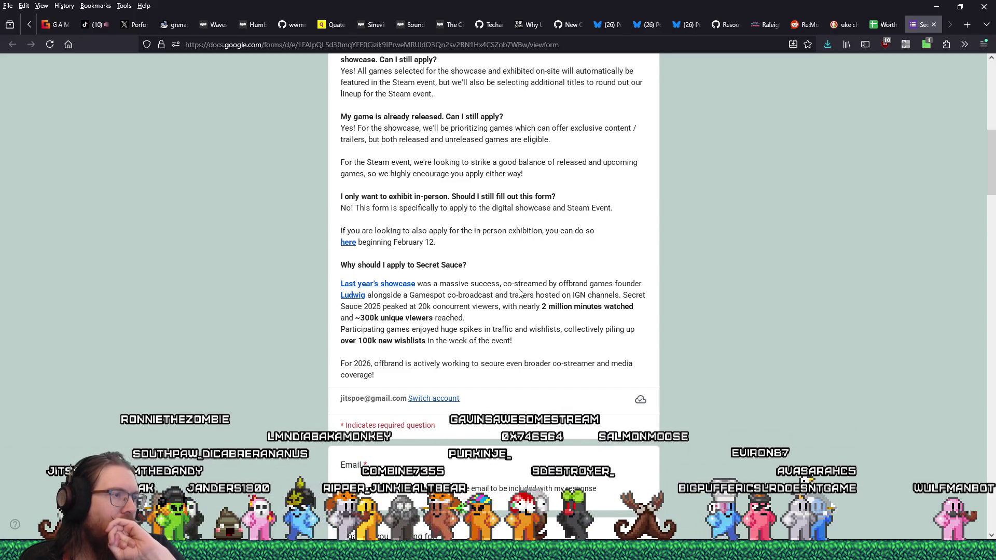
scroll(520, 293, "down", 7)
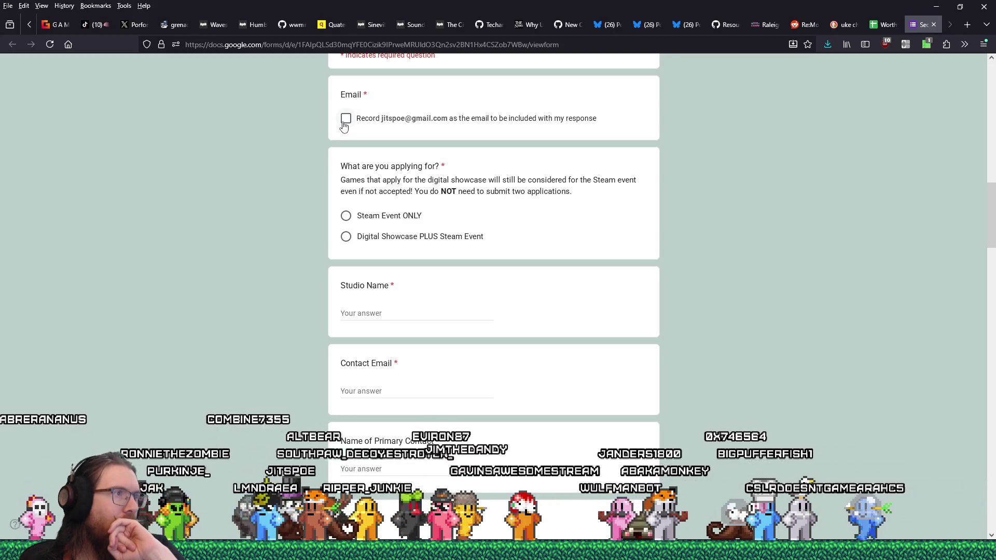
left_click(344, 120)
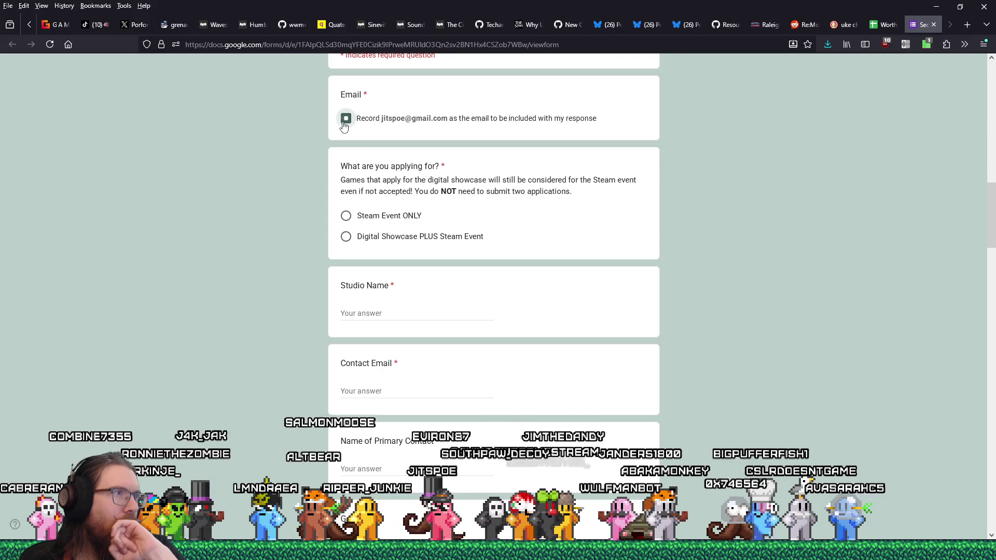
Choose Digital Showcase PLUS Steam Event and enter 'Lone Wulf Studio LLC' as Studio Name.
scroll(352, 173, "down", 2)
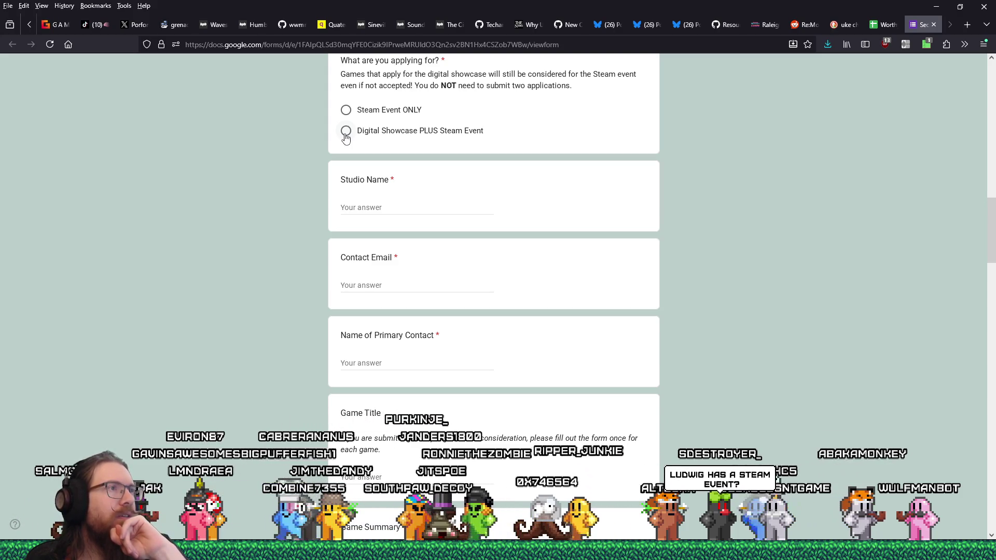
left_click(346, 138)
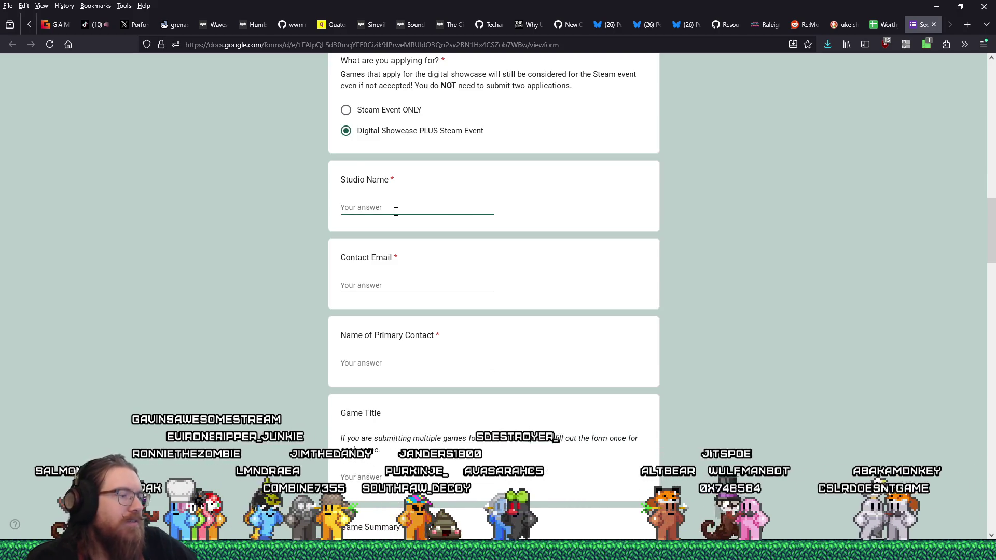
type("Lone Wulf St")
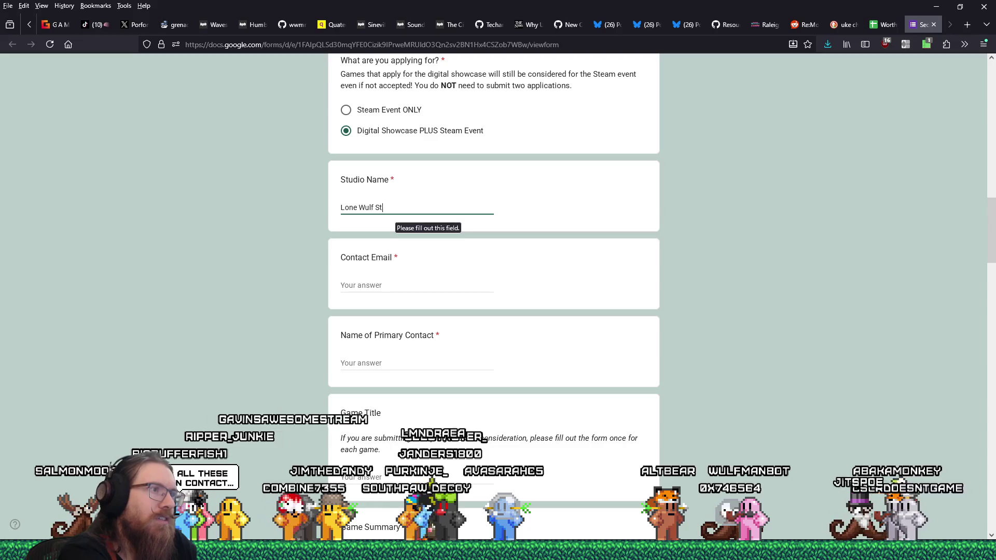
type("udio LLC")
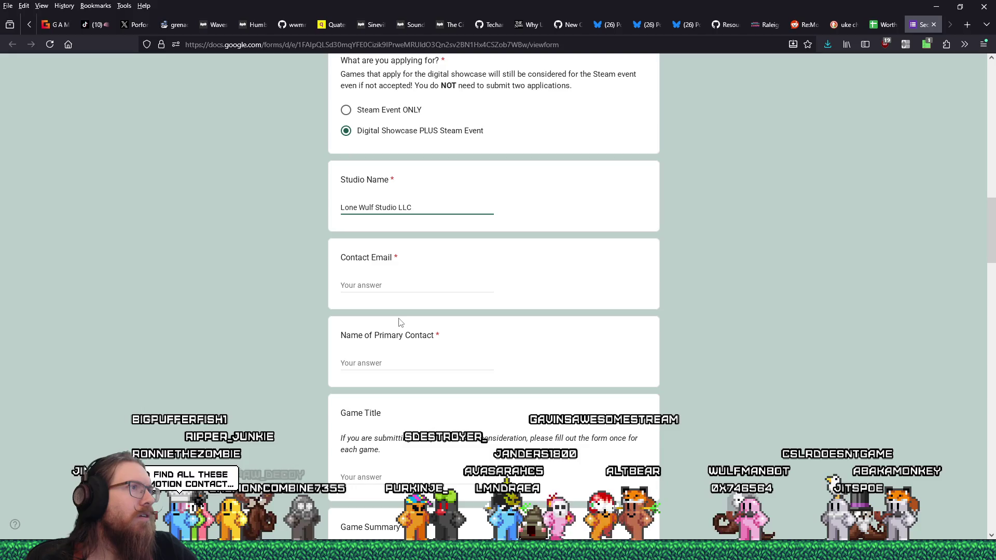
scroll(400, 322, "down", 1)
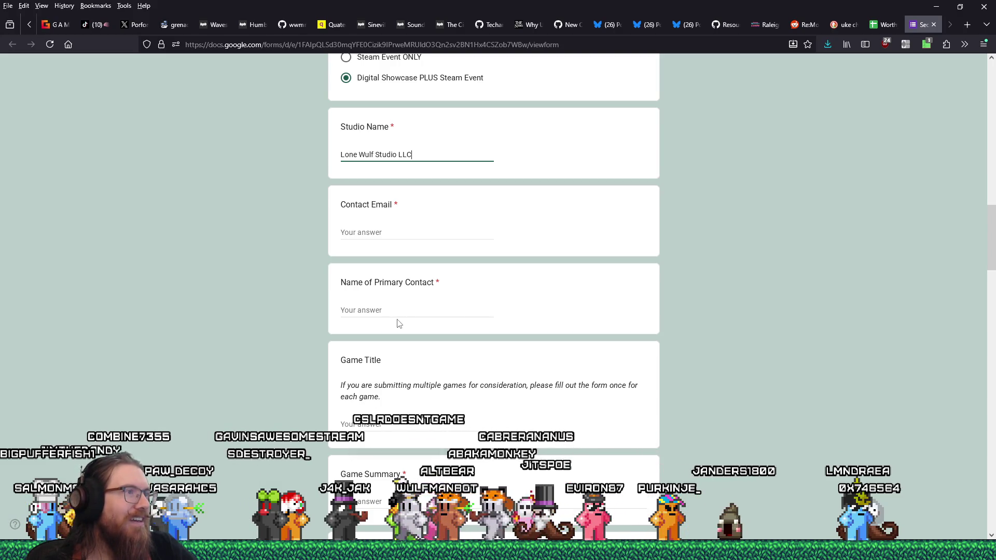
left_click(399, 314)
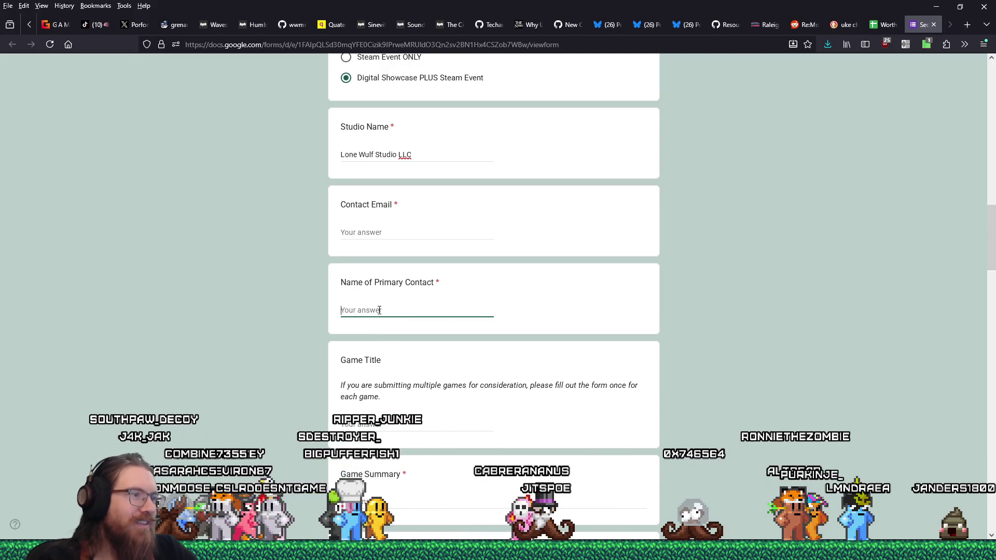
Enter the primary contact's name and the game title KOOK.
type("Nathan Wulf")
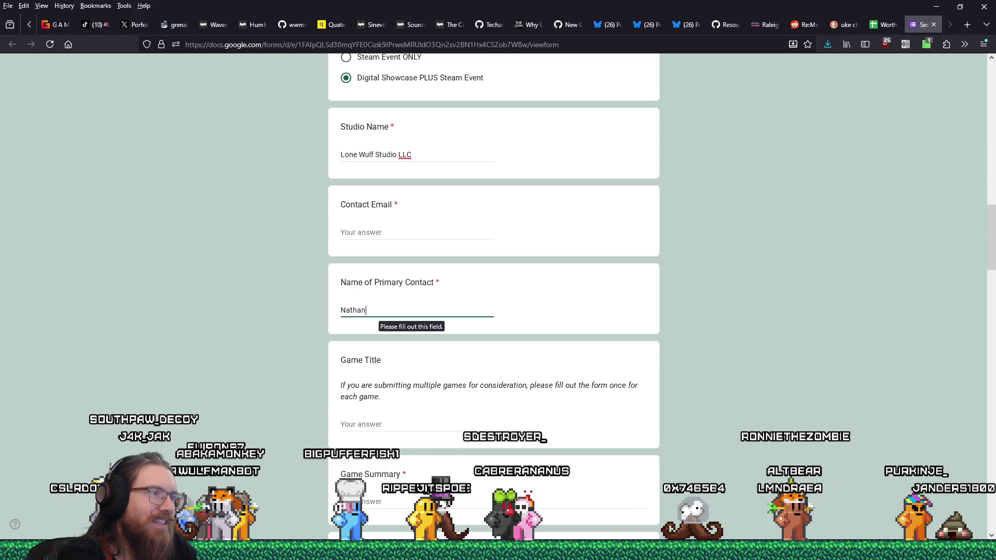
key("Tab")
type("KOOK")
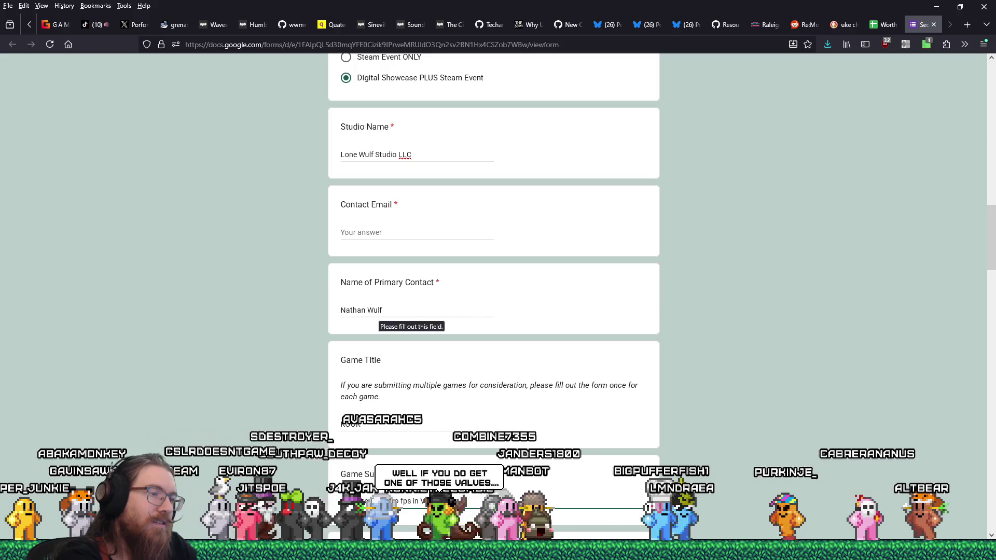
Finish the game summary with Lovecraftian aesthetics and mind-bending gravity challenges.
type("era London with Lovecr")
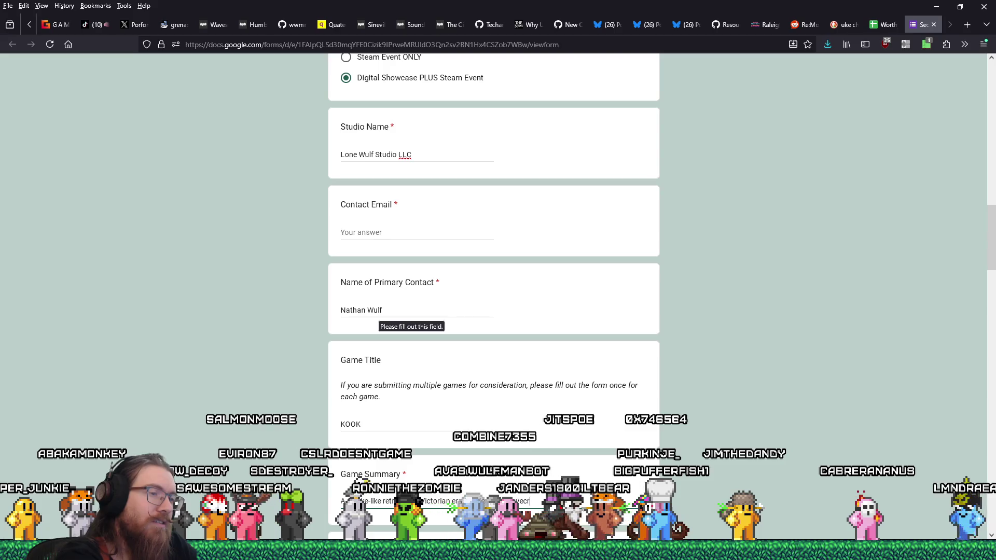
type("aftian magic and")
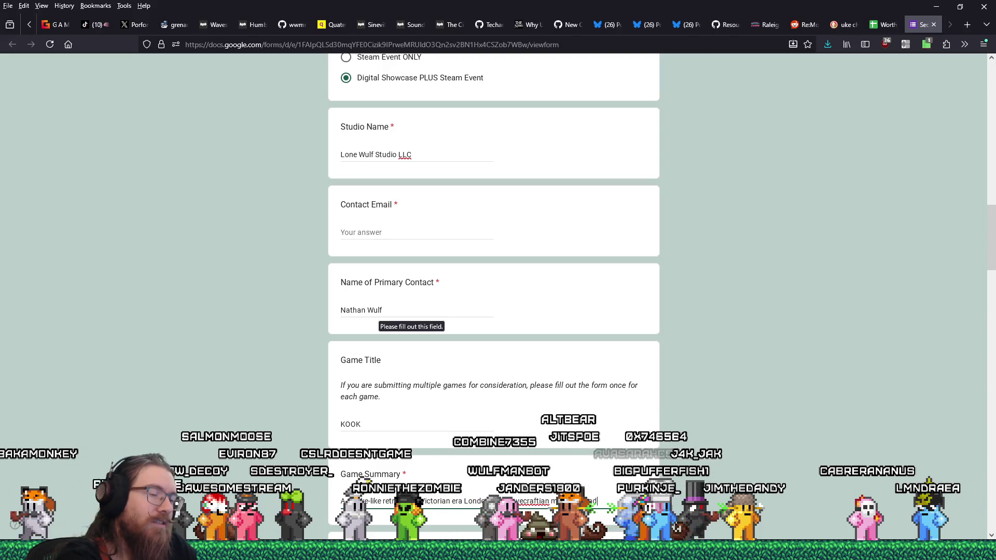
type(" aesthetics.")
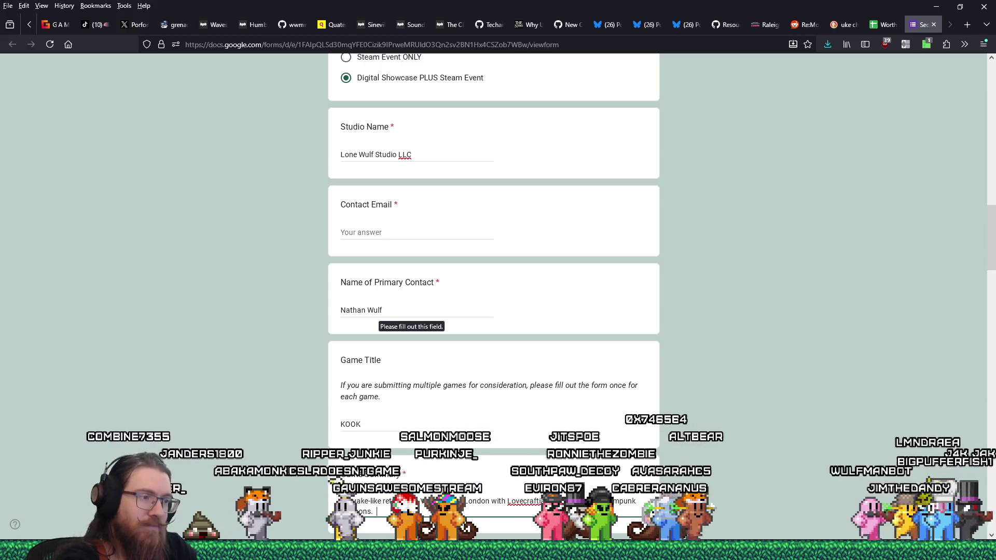
type("Lots of moment")
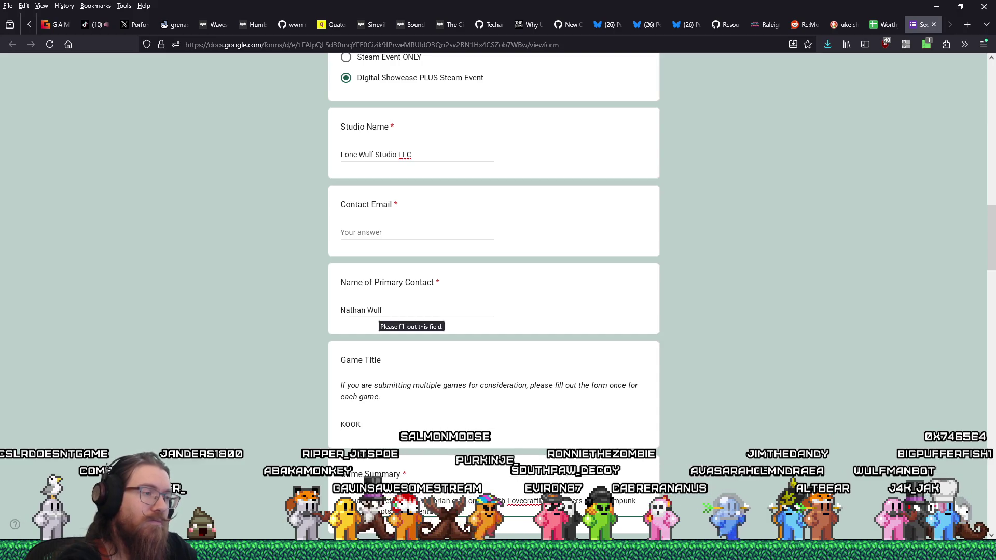
type("ure-based mechanics ")
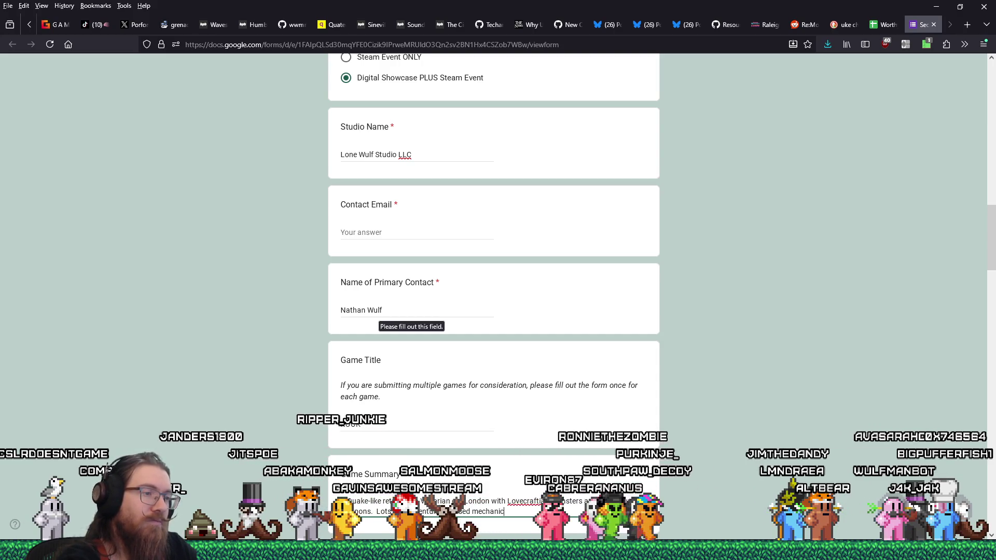
type("and ")
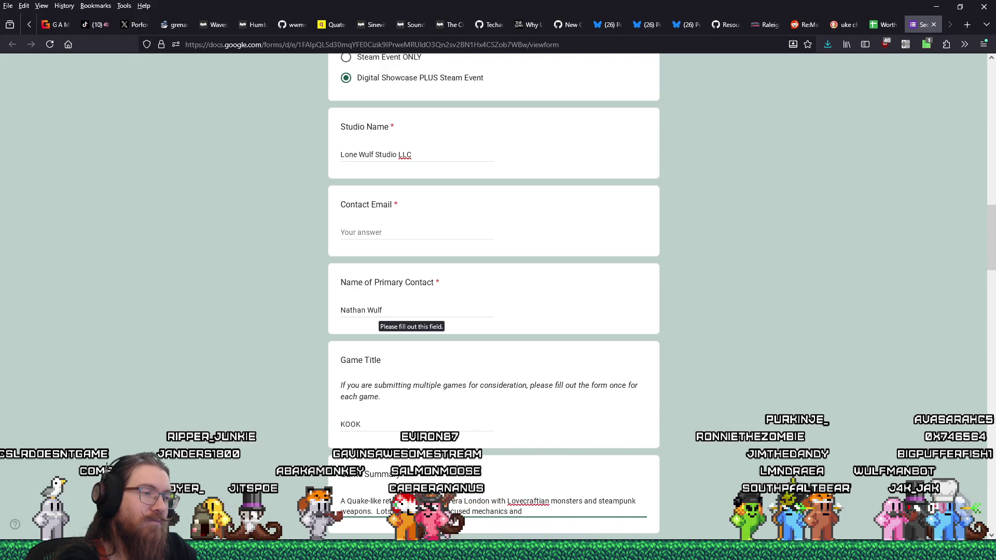
type("mind")
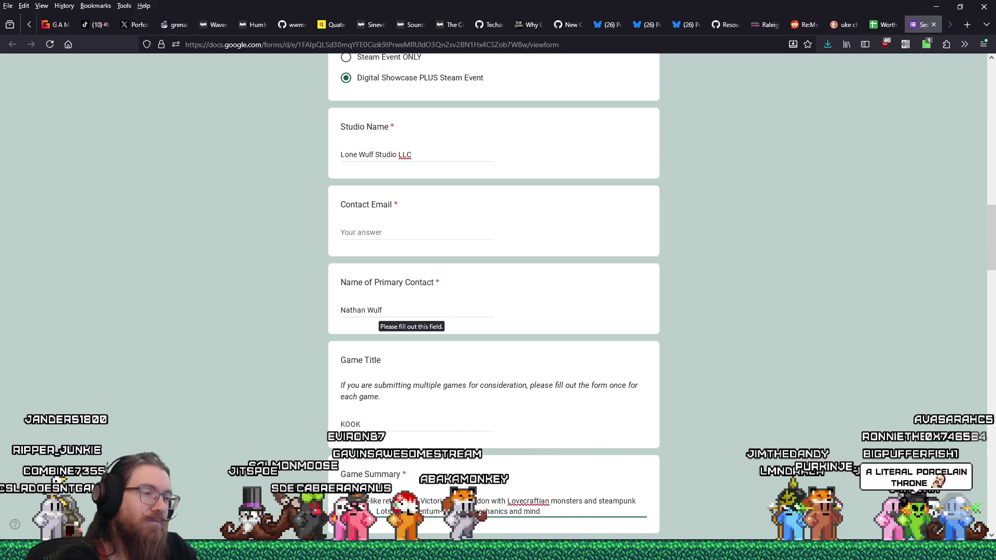
type(" bending gravity")
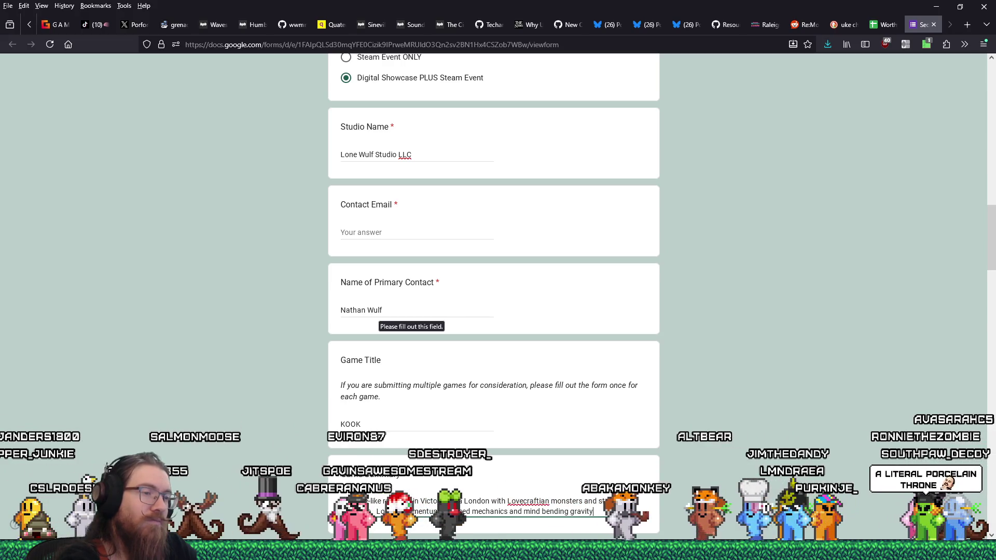
type(" challenges as")
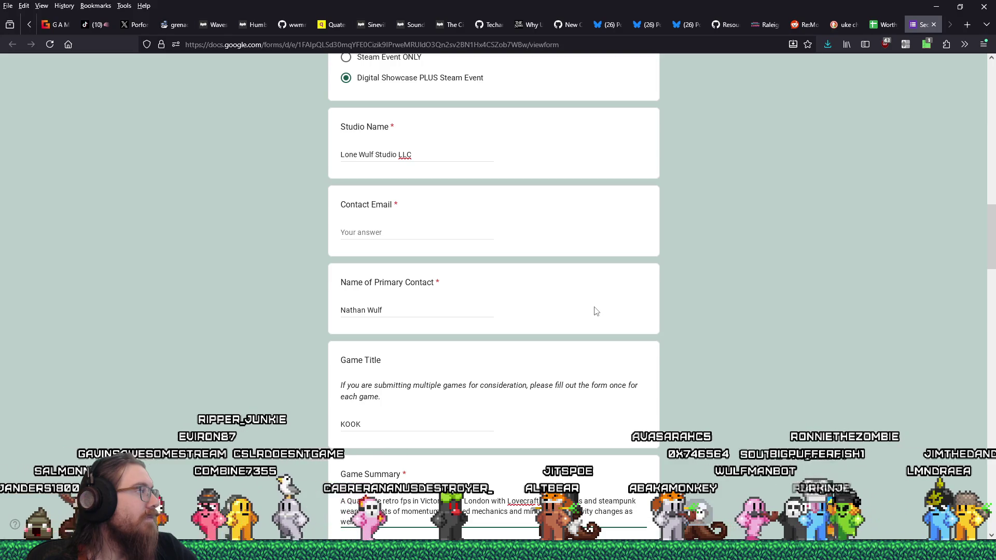
type("l.")
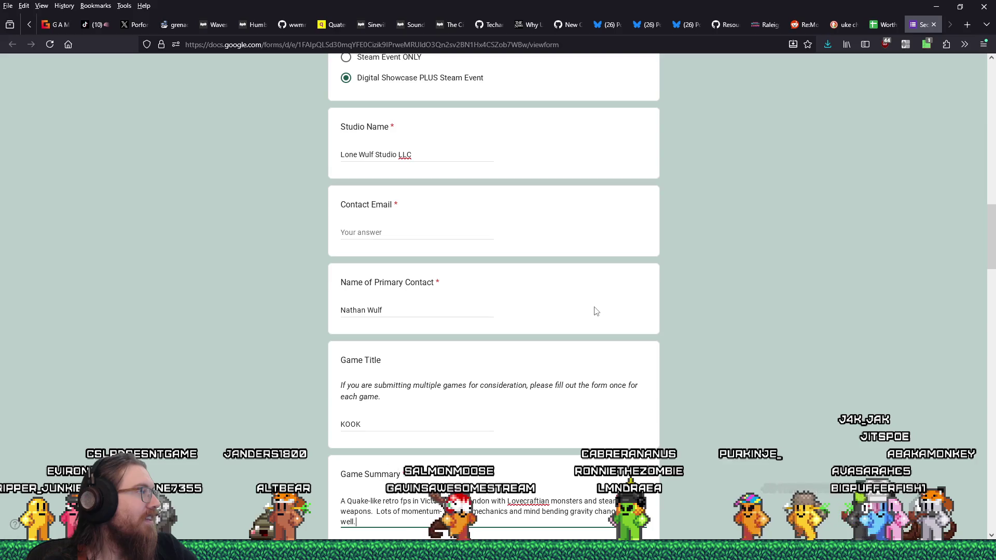
scroll(596, 310, "down", 1)
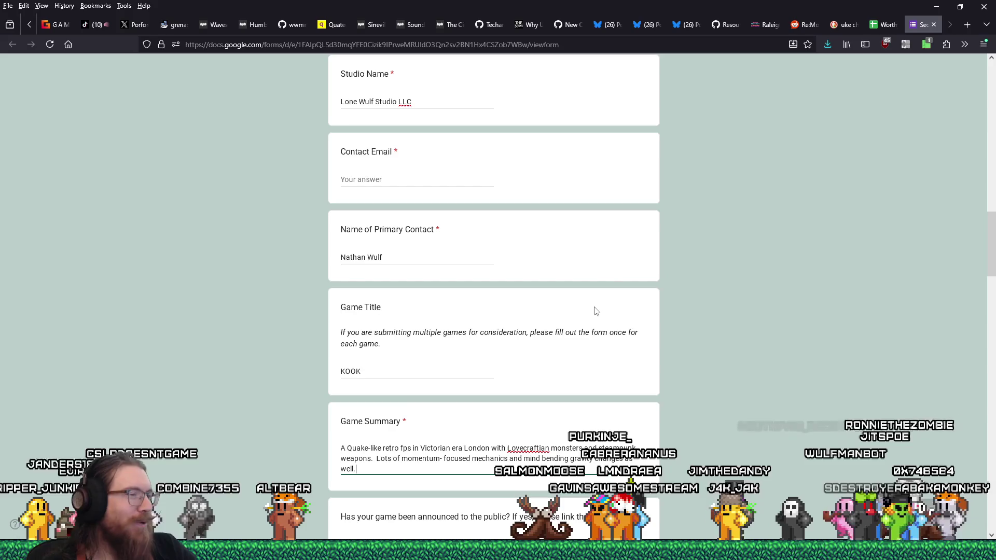
Answer 'Yes' to whether KOOK has been announced to the public.
scroll(596, 310, "down", 1)
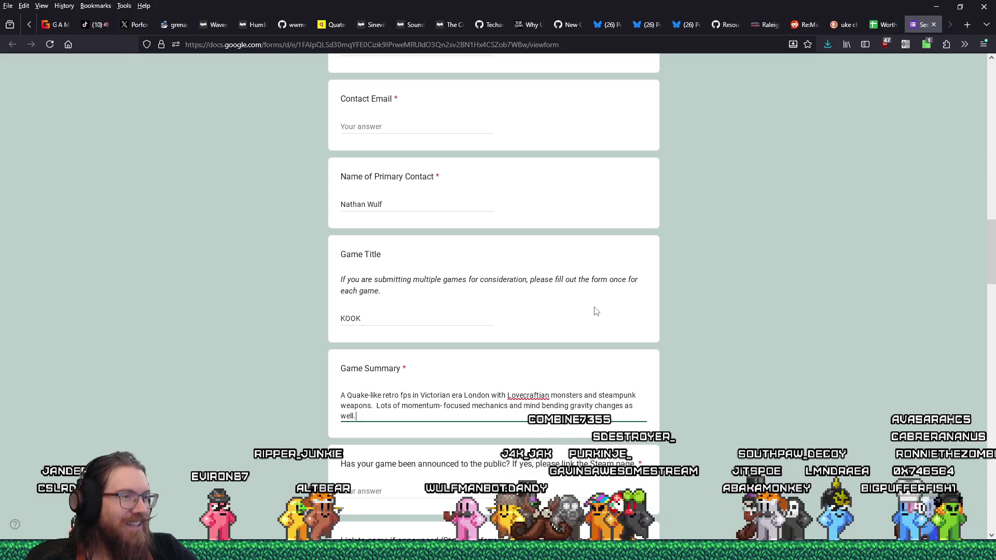
scroll(595, 310, "down", 2)
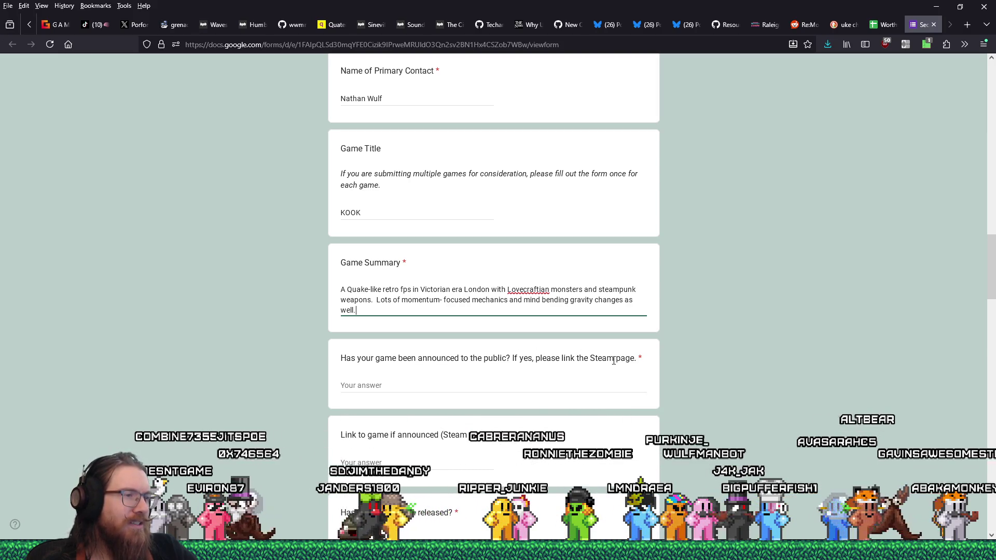
left_click(428, 393)
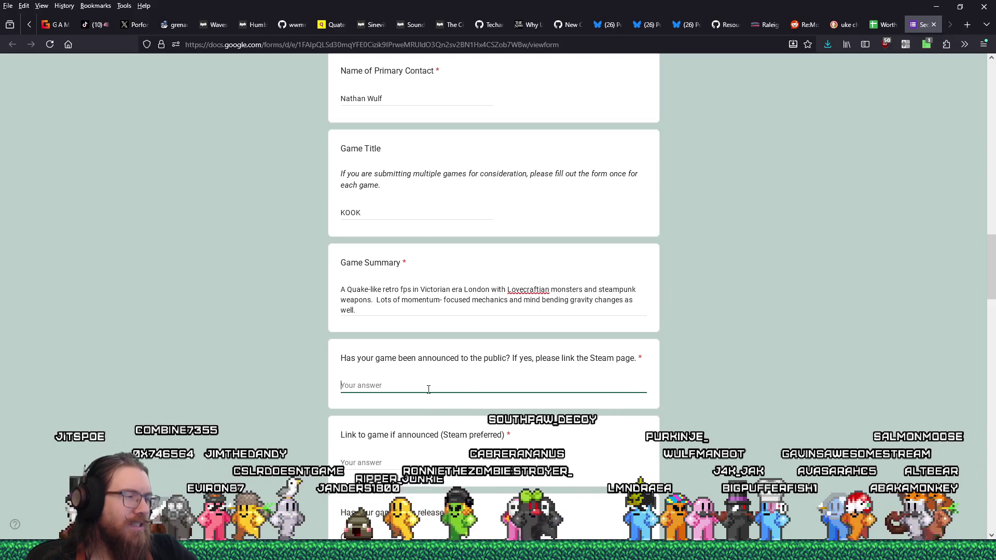
type("Yes")
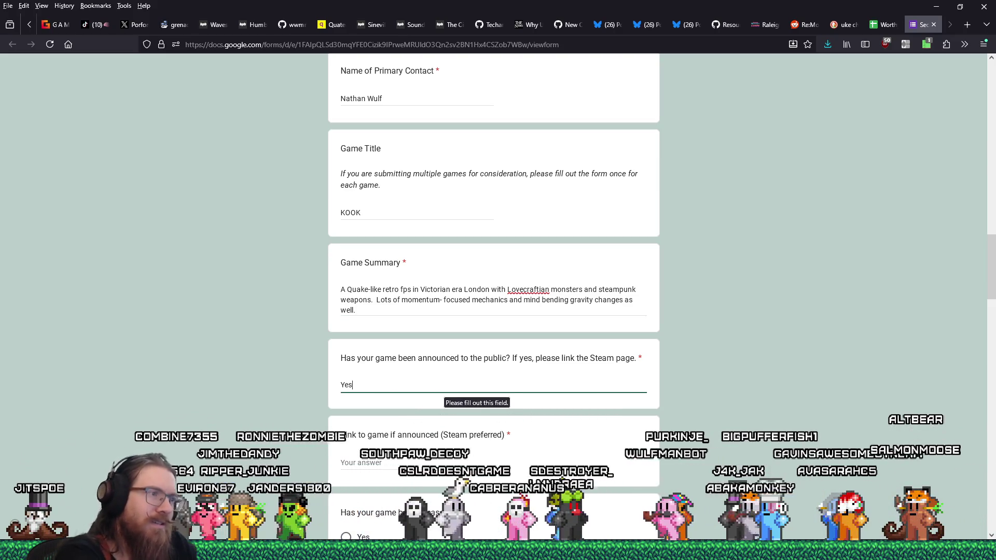
left_click(391, 477)
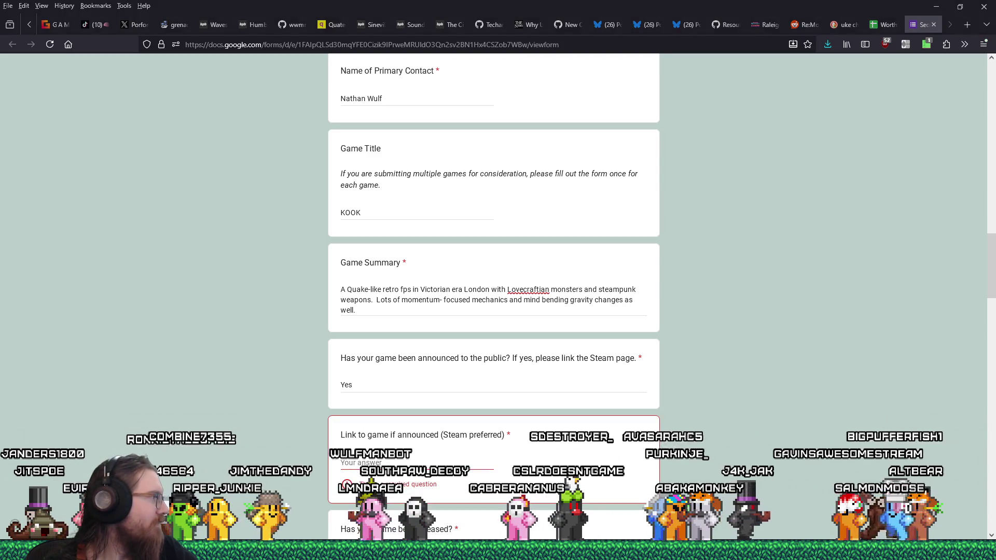
key("alt+Tab")
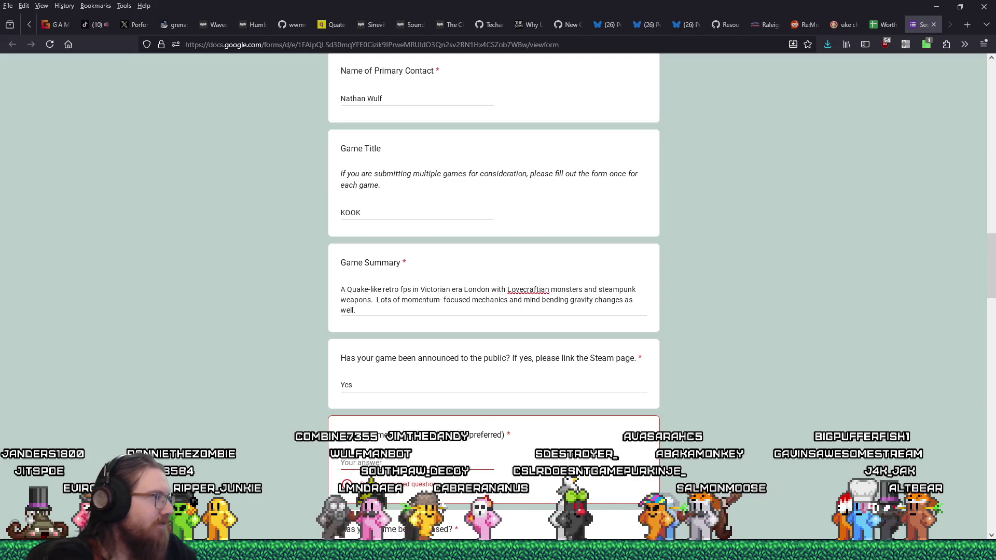
key("alt+Tab")
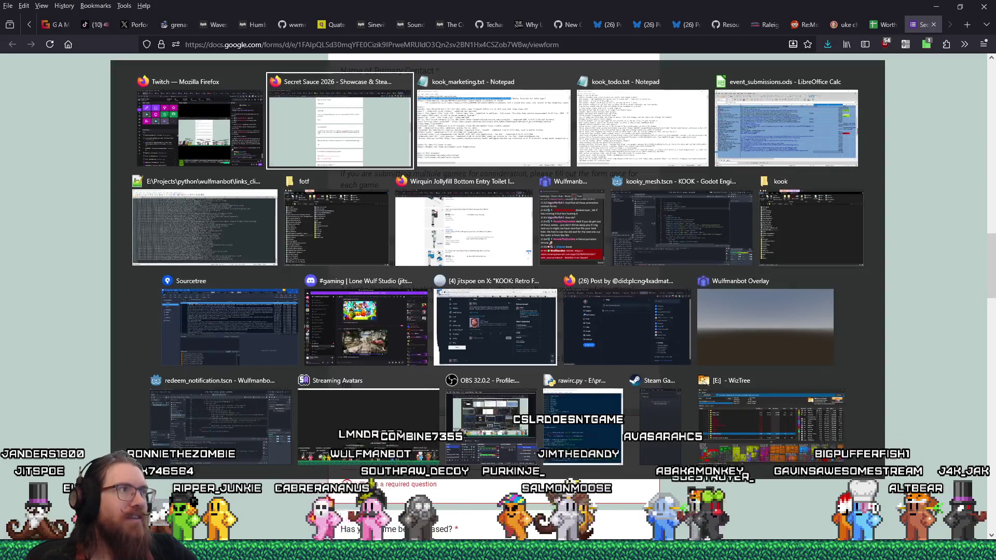
Search the submissions sheet for an existing Secret Sauce entry and start row 54.
key("alt+Tab")
key("alt+Tab")
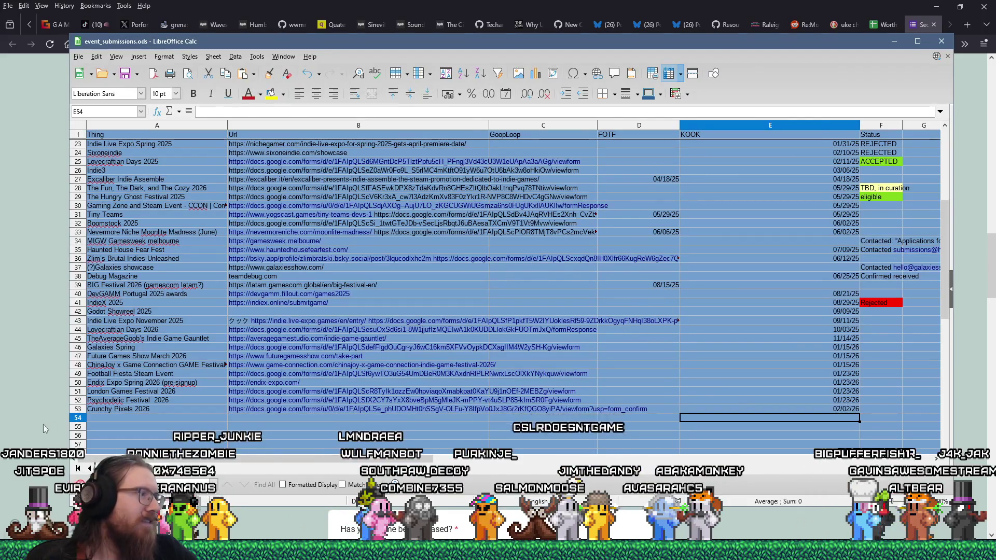
key("alt+Tab")
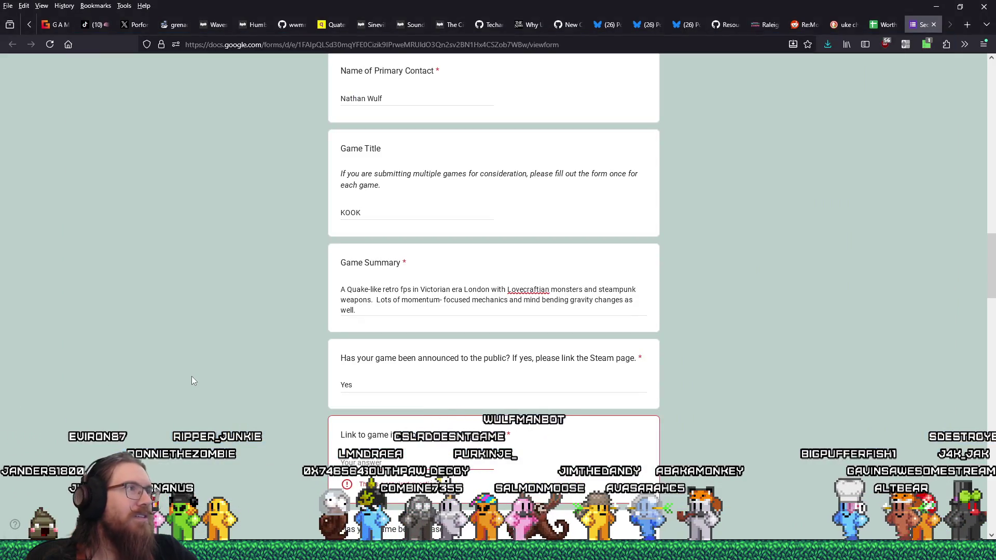
mouse_move(990, 280)
left_mouse_down()
mouse_move(990, 112)
mouse_move(990, 259)
left_mouse_up()
key("alt+Tab")
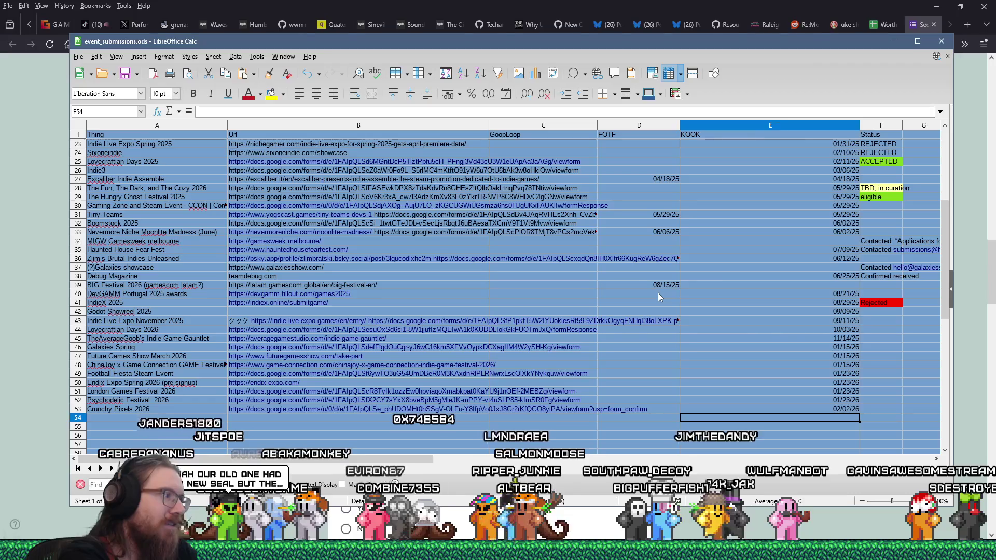
key("ctrl+f")
type("secret")
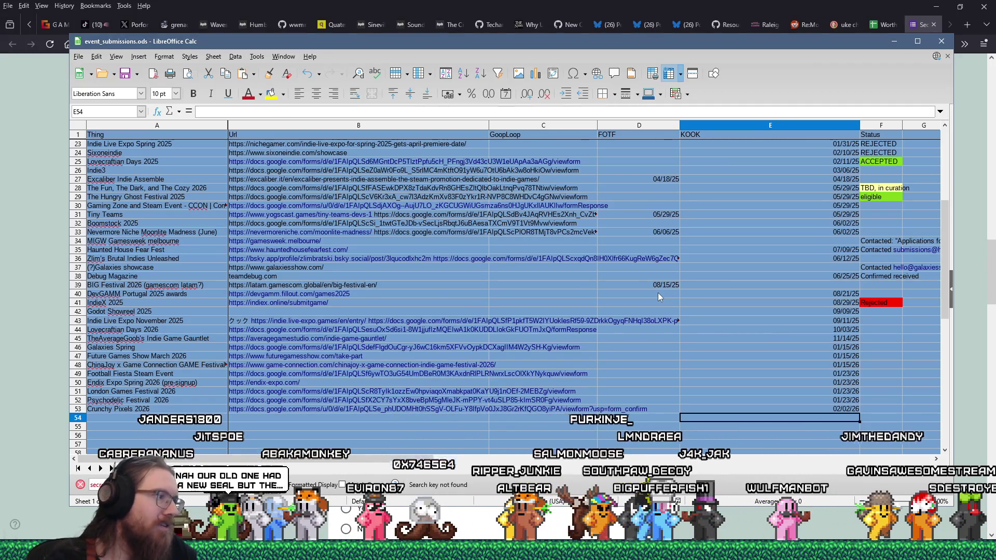
key("Home")
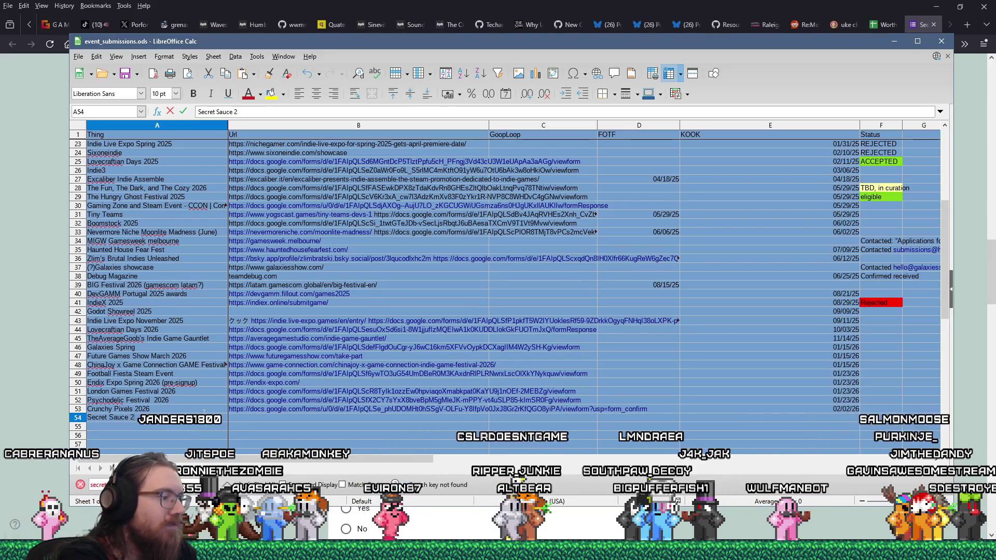
Copy the Secret Sauce form's web address from Firefox.
key("alt+Tab")
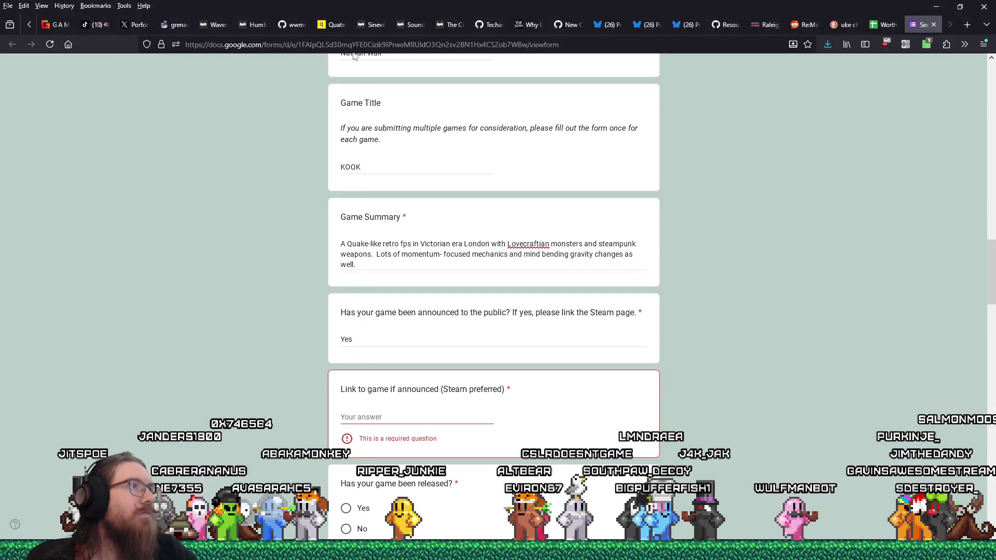
right_click(357, 50)
left_click(375, 114)
key("alt+Tab")
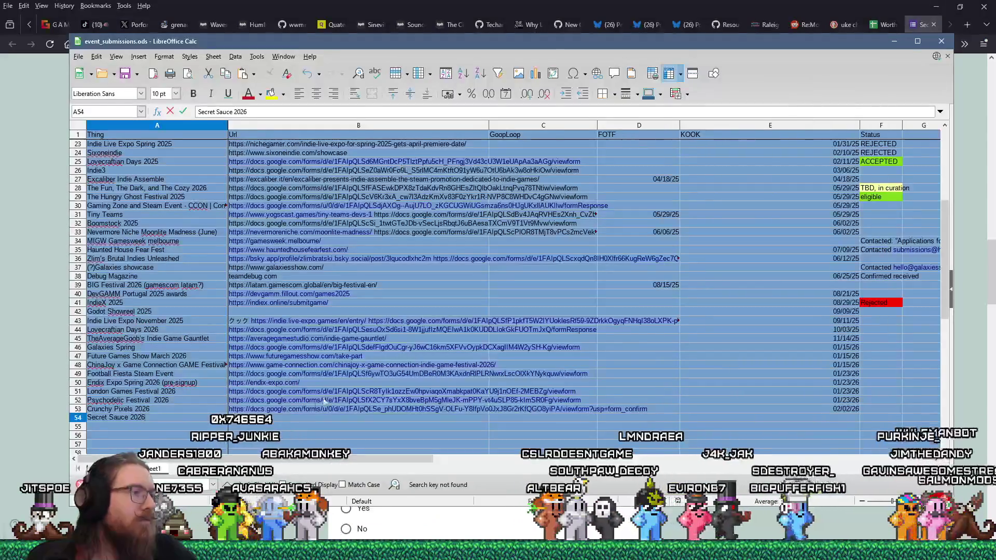
Paste the Secret Sauce form link into cell B54.
key("Tab")
right_click(247, 110)
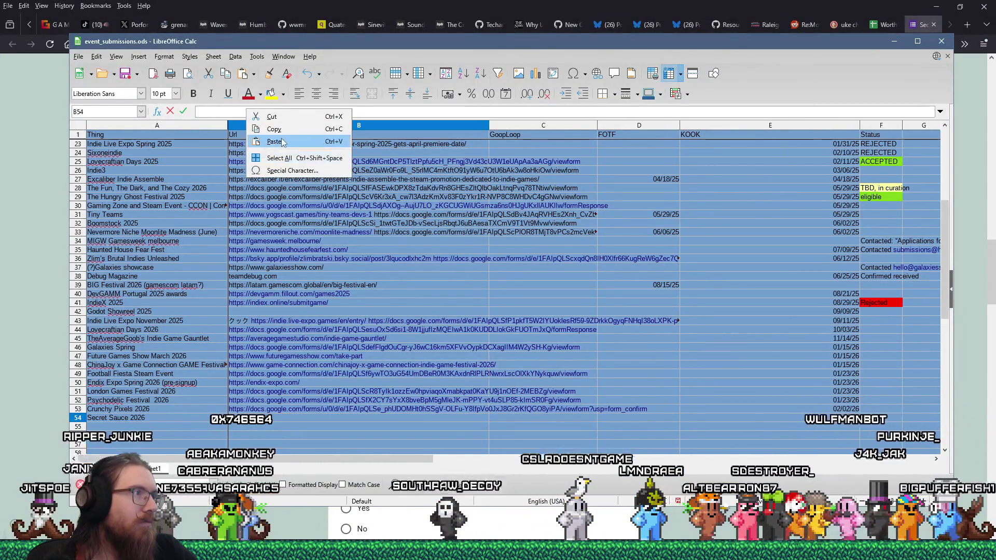
left_click(259, 143)
left_click(167, 425)
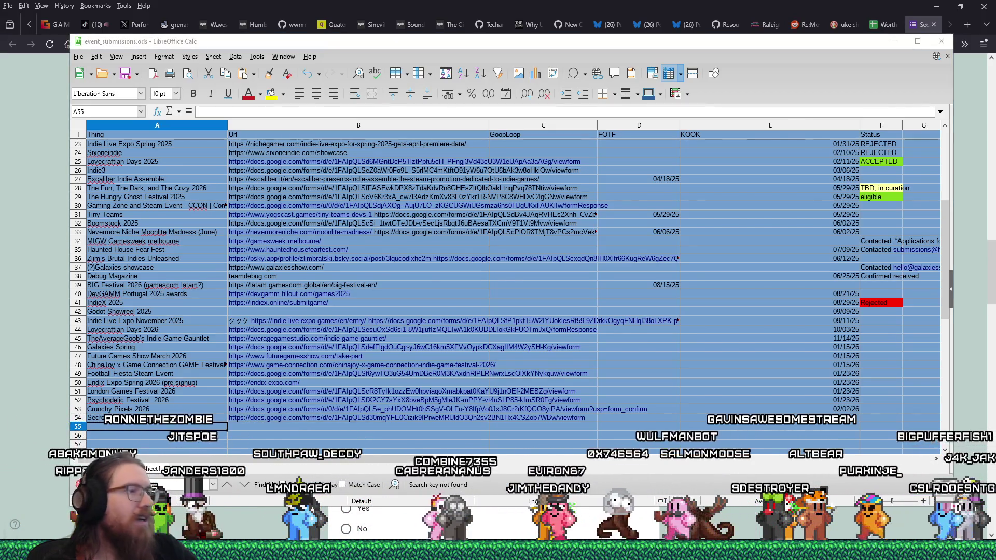
key("alt+Tab")
left_click(10, 443)
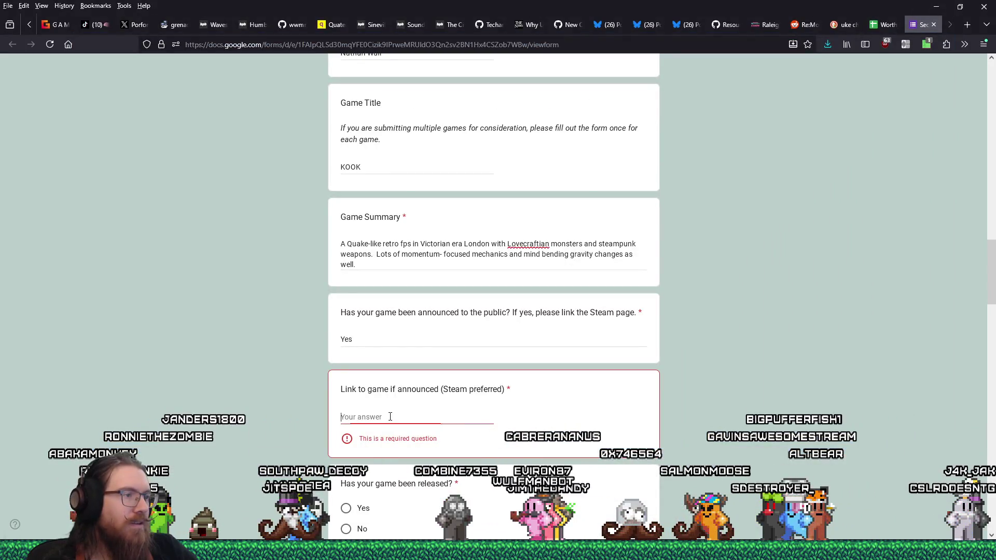
Paste KOOK's Steam link without '?utm_source=twitch' and mark the game unreleased.
key("ctrl+v")
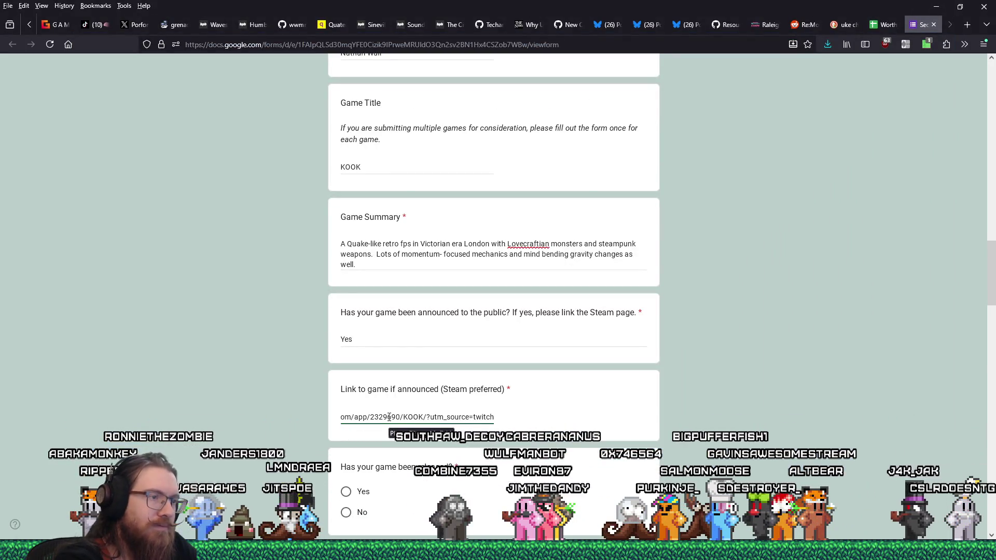
key("shift+Left")
key("shift+Left")
key("shift+Left")
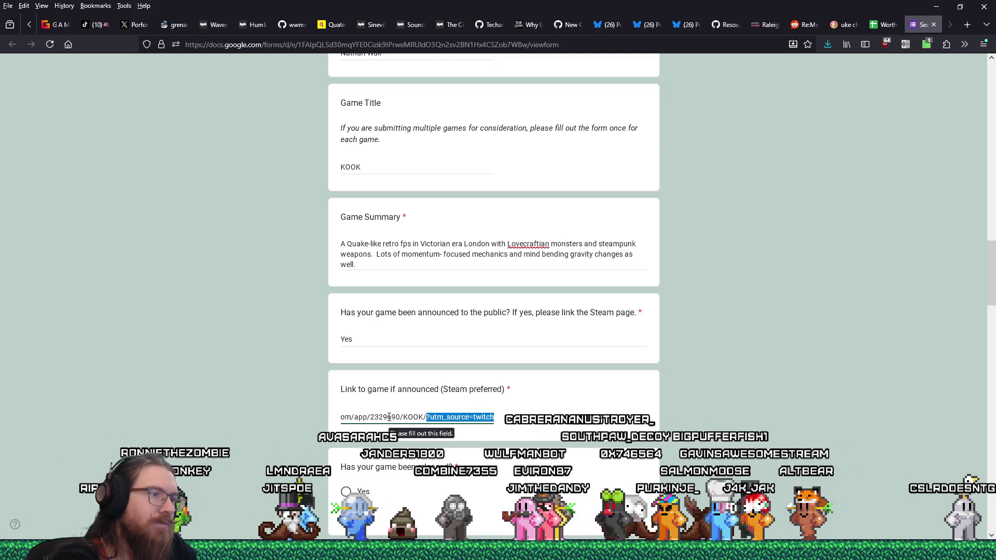
key("BackSpace")
left_click(358, 518)
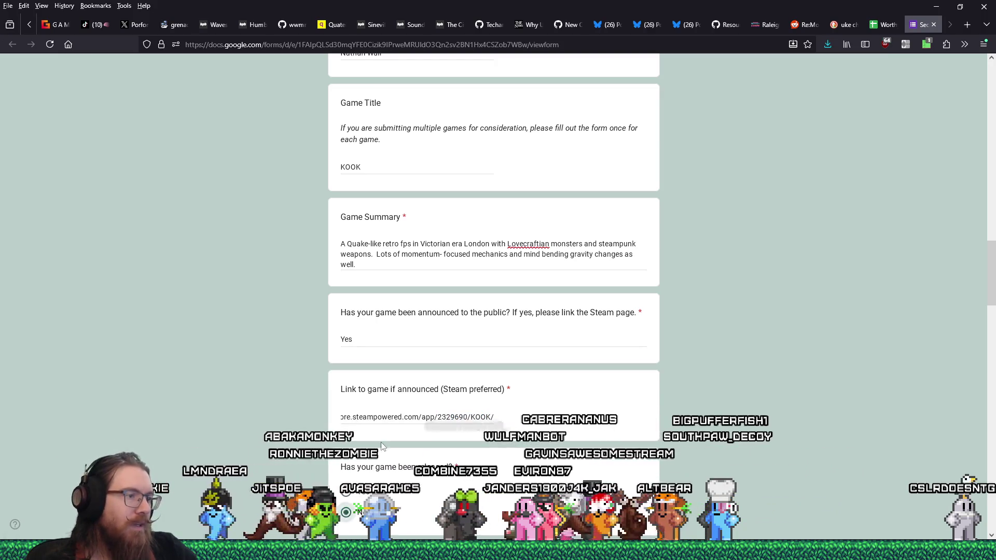
Give the release date 'TBD - Maybe 2028.' and publisher N/A.
scroll(358, 518, "down", 3)
left_click(409, 432)
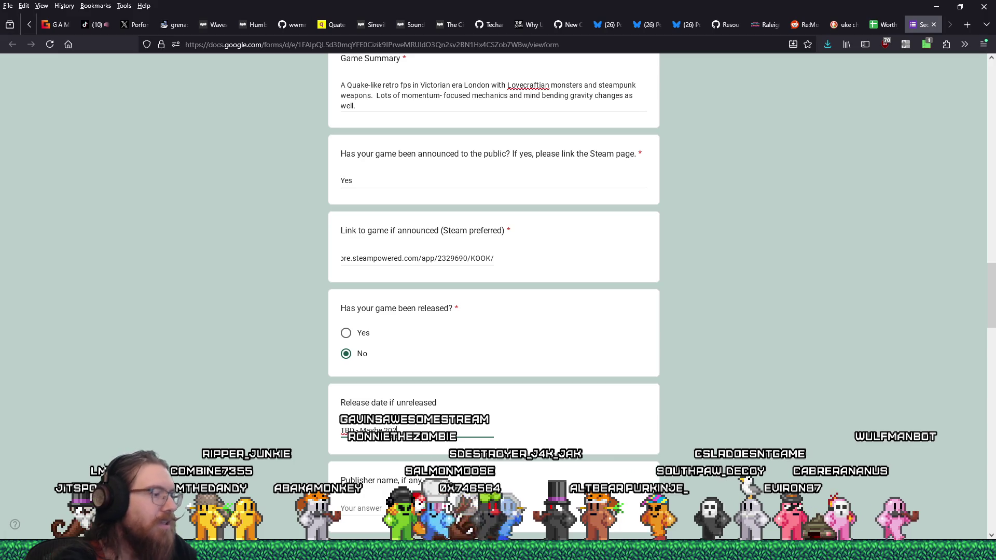
type("8.")
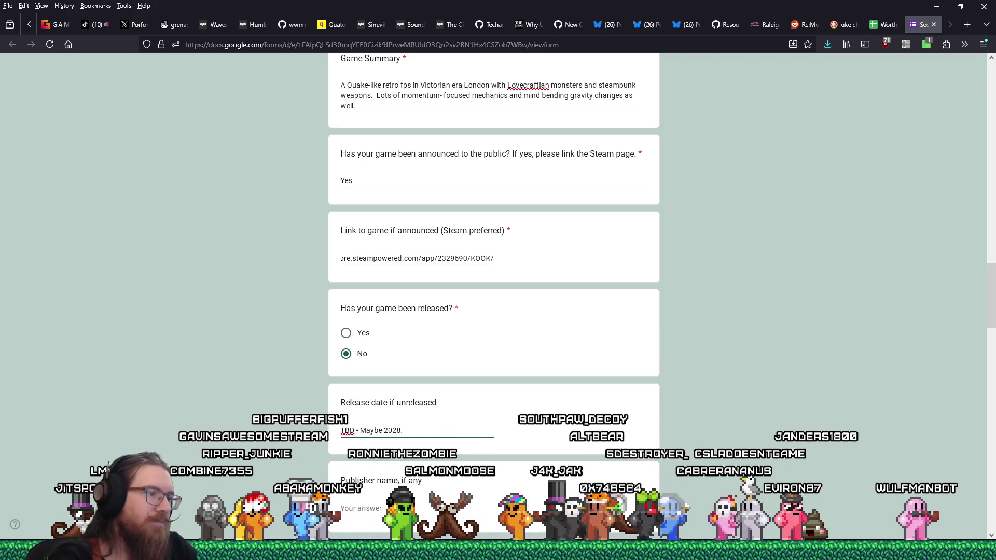
left_click(381, 506)
type("N/A")
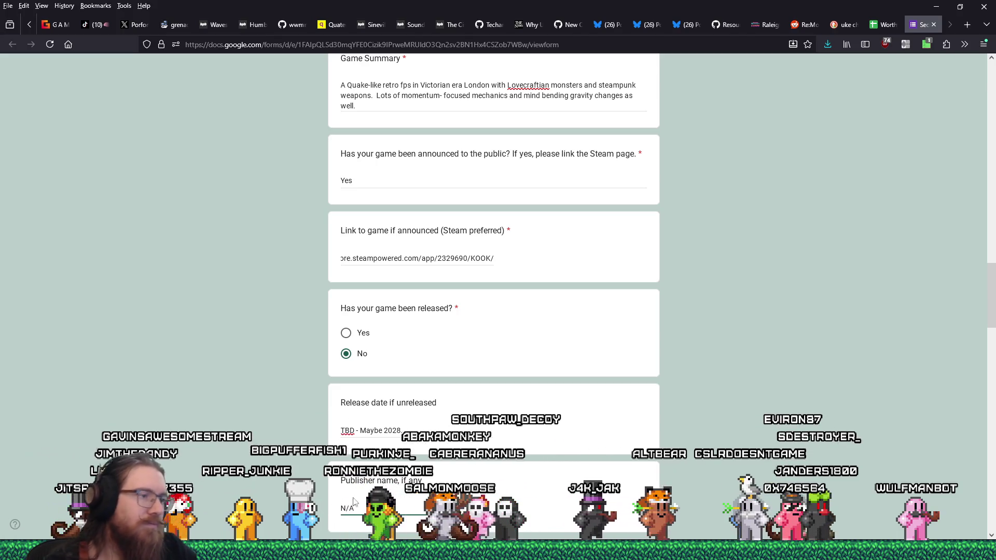
scroll(353, 501, "down", 4)
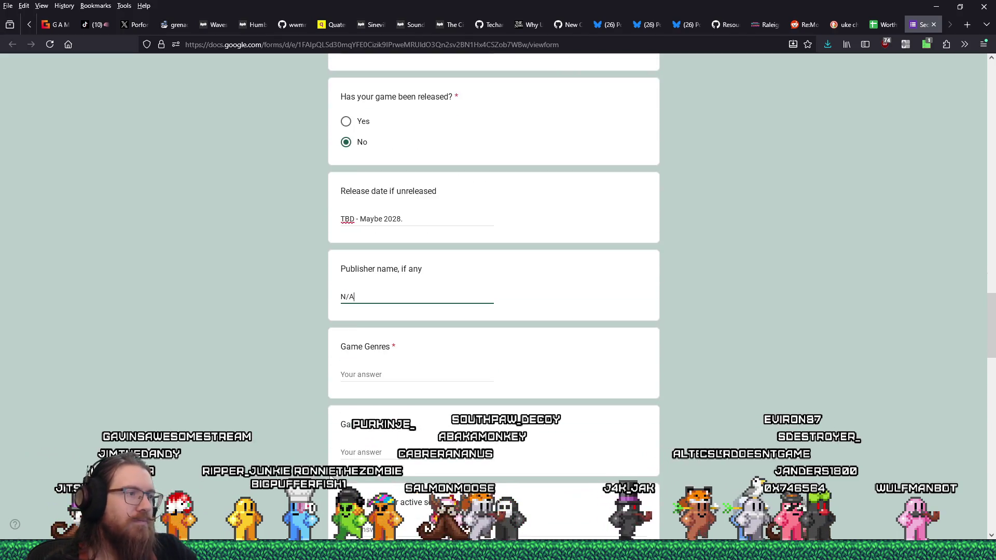
Enter 'Retro FPS, Boomer Shooter' as Game Genres and Godot as Game Engine.
left_click(376, 369)
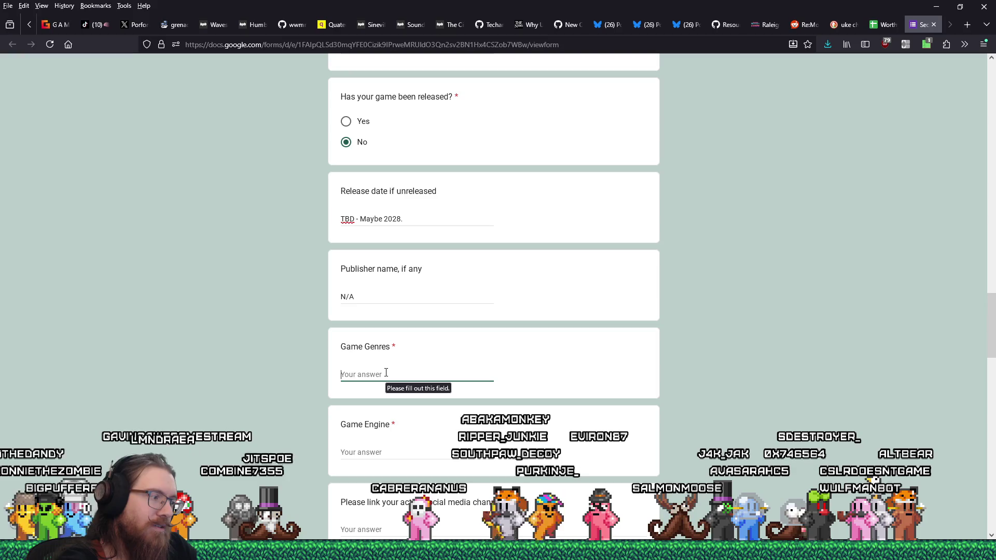
type("Retro FPS, Boo")
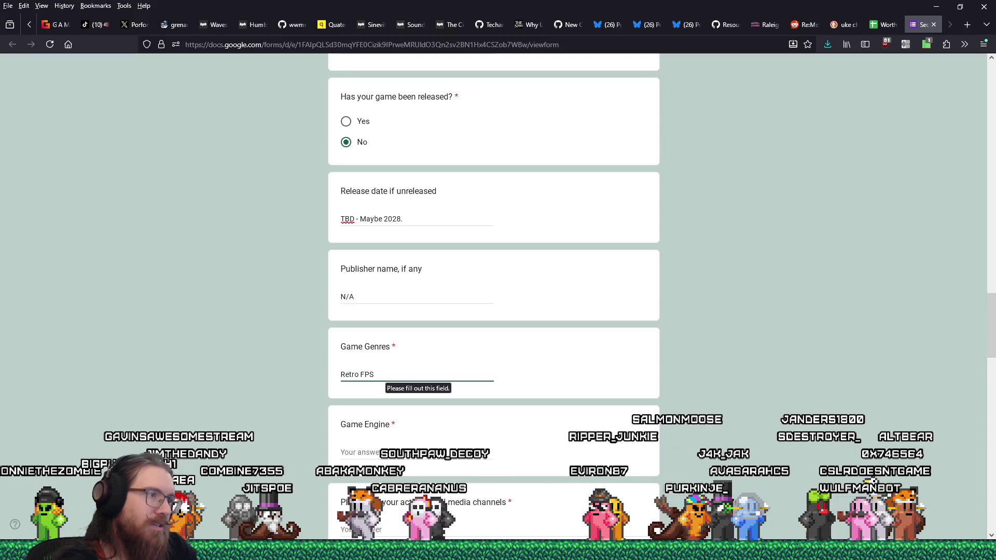
type("mer S")
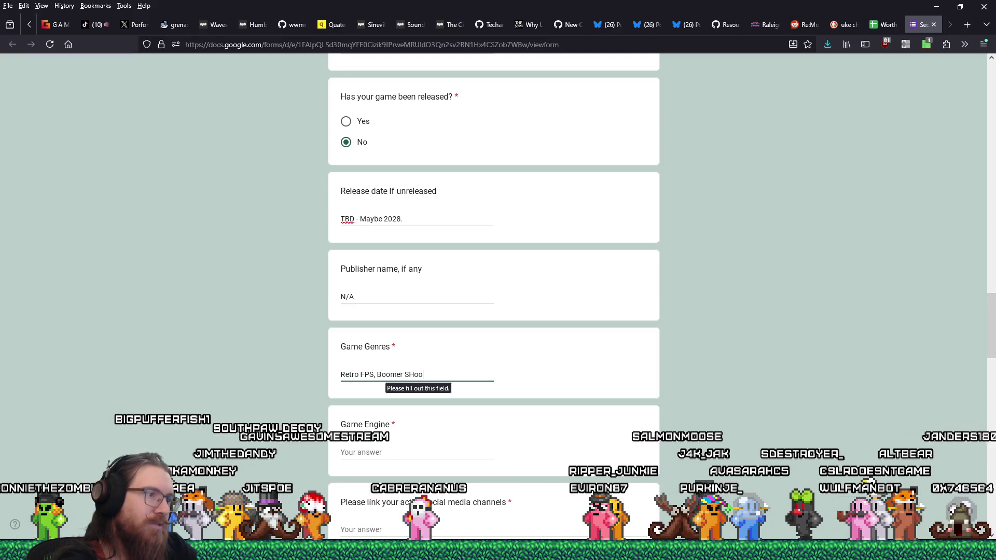
type("hooter")
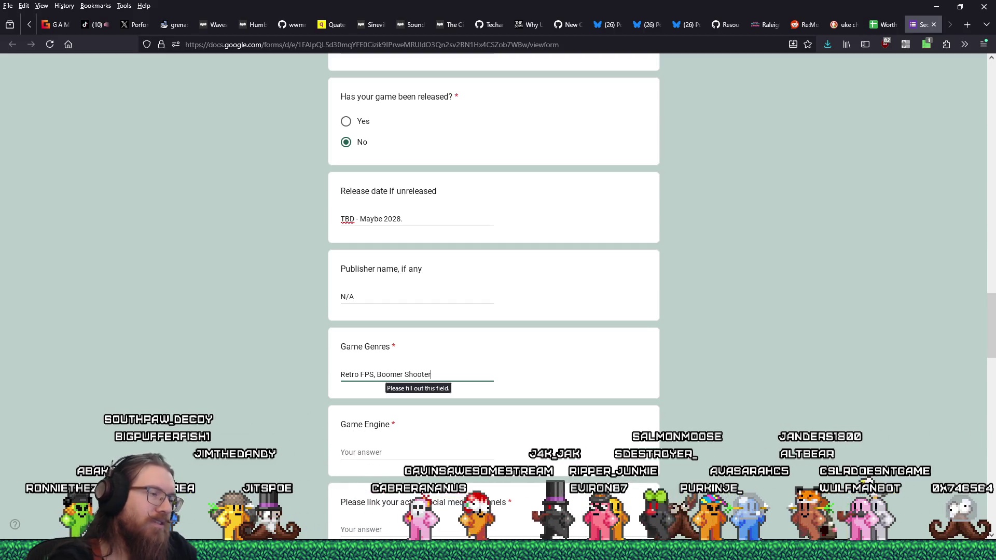
left_click(391, 454)
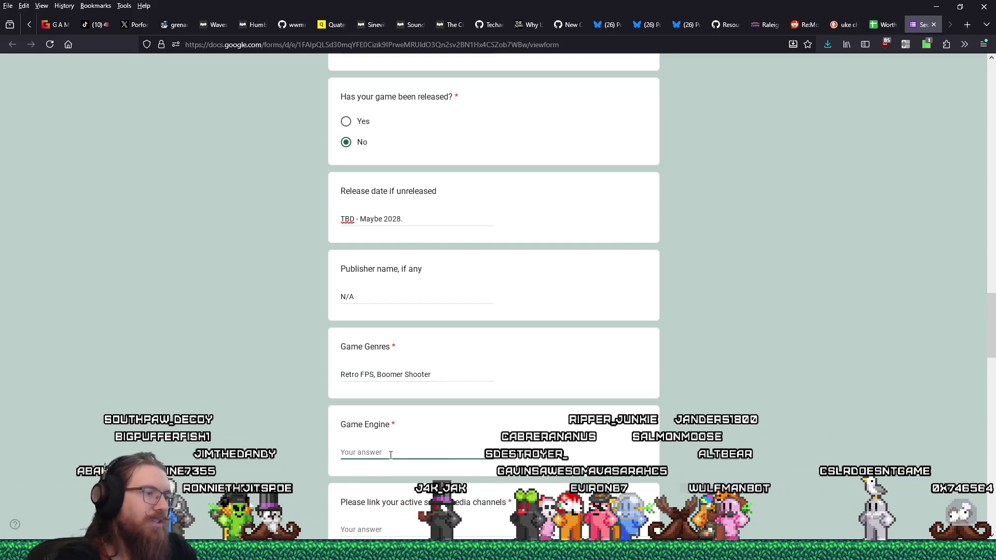
type("Godot")
scroll(395, 452, "down", 3)
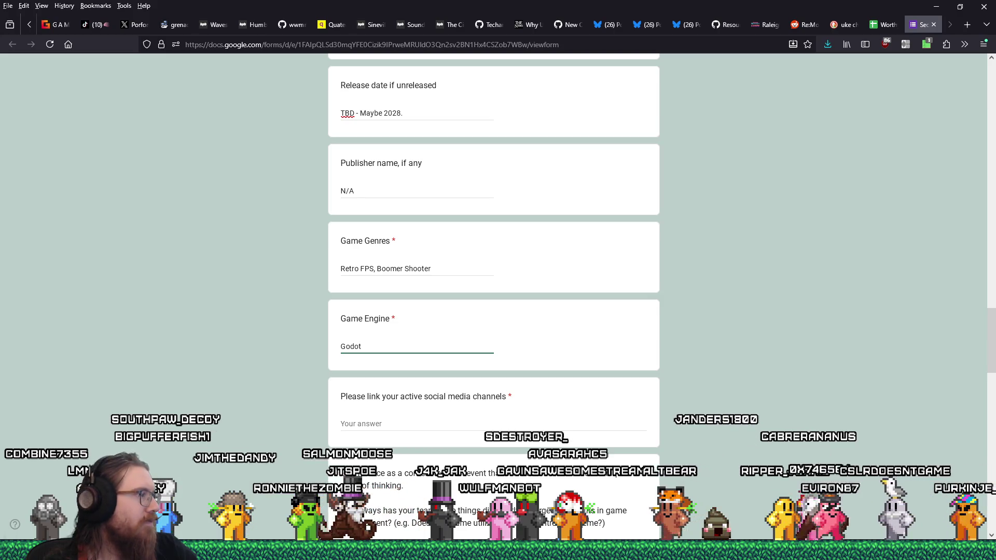
left_click(93, 458)
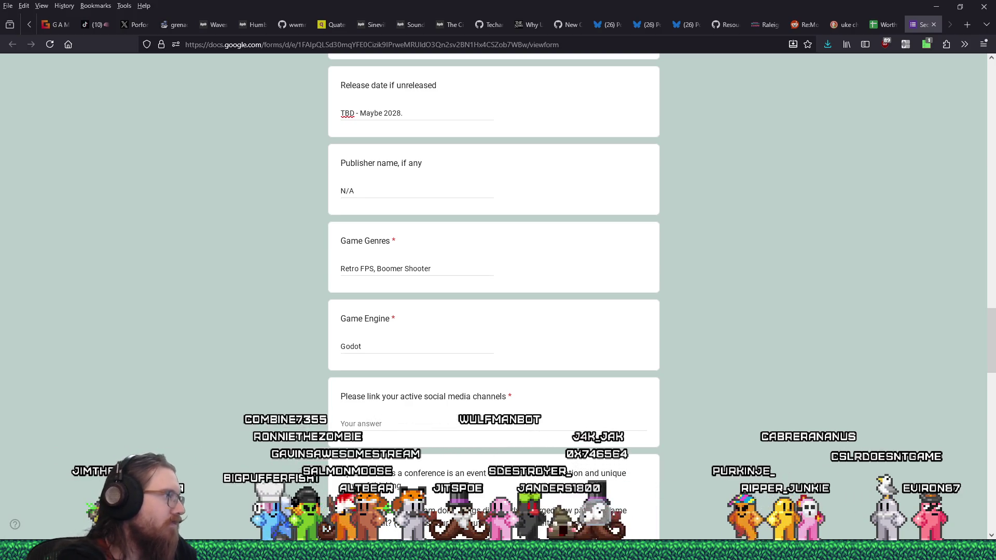
Paste the Bluesky, Mastodon, Twitter and Discord links into the social media answer, adding the Twitch link.
left_click(450, 421)
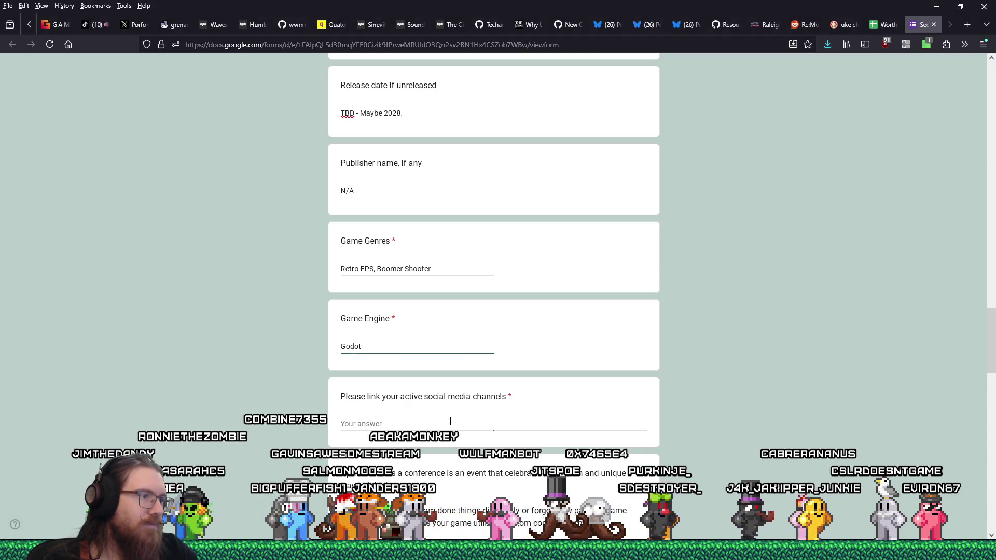
key("ctrl+v")
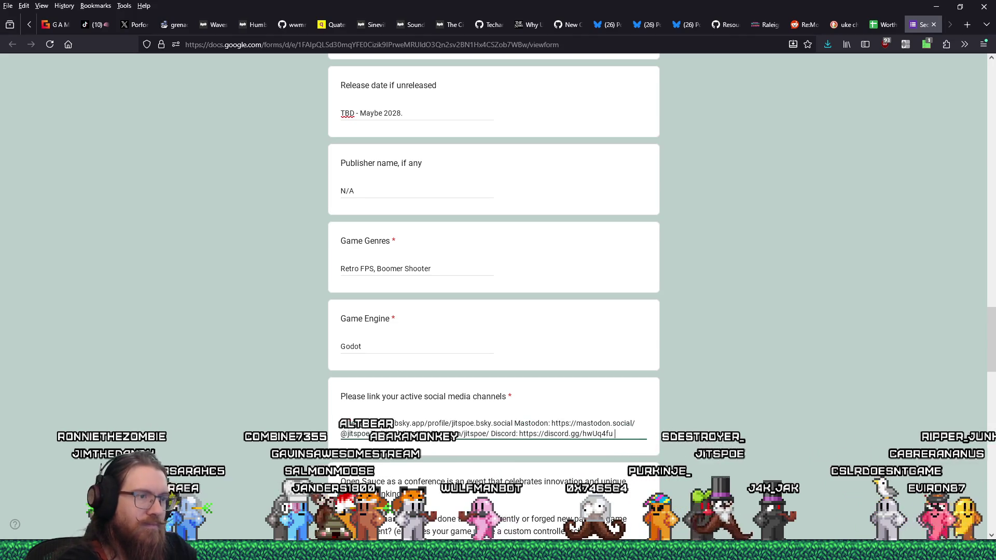
type("Twitch: https://twitch.tv/jitspoe")
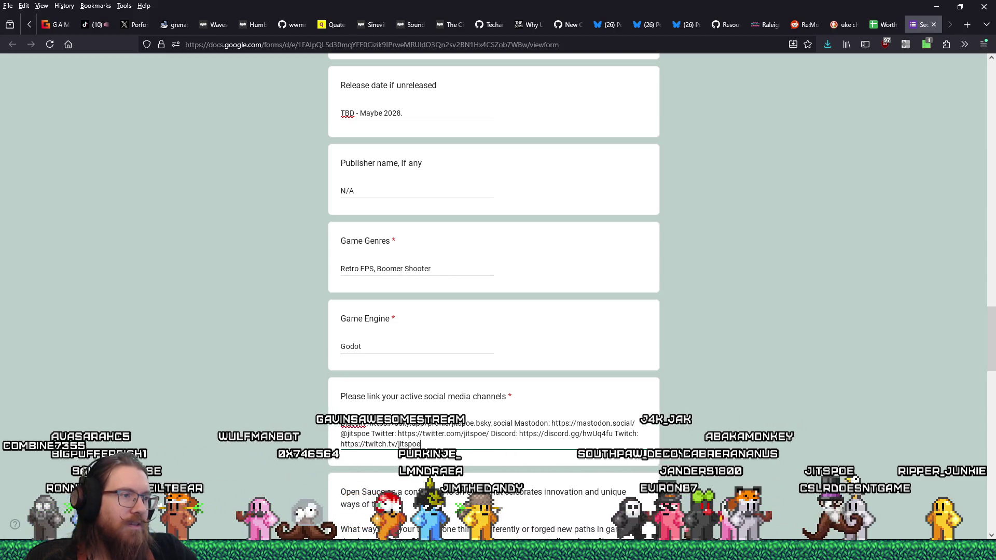
scroll(650, 458, "down", 2)
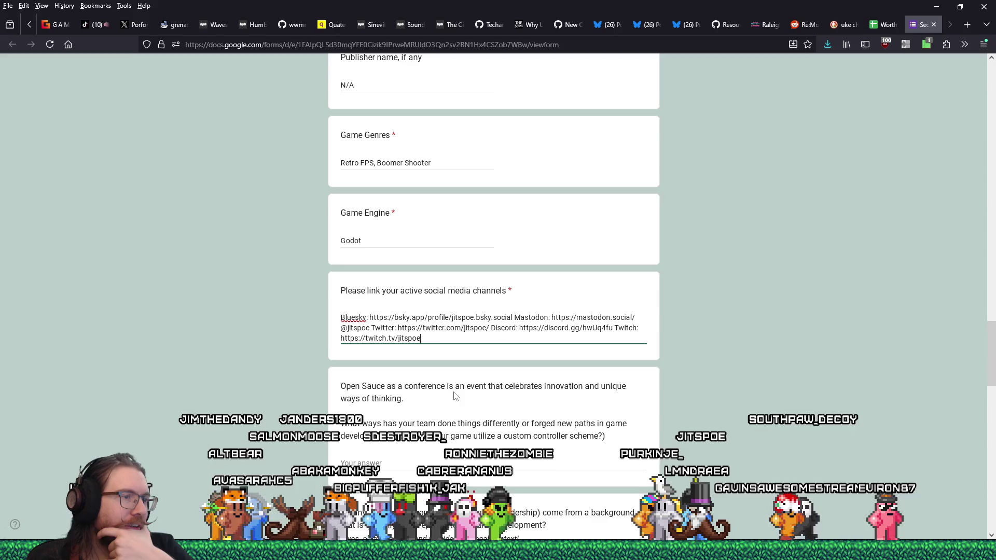
key("Tab")
type("Visually")
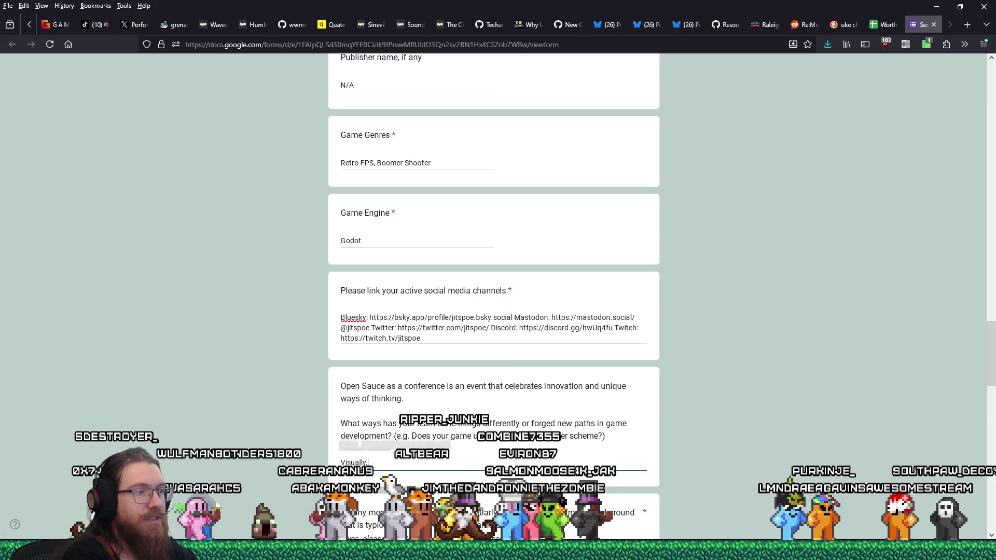
Add that KOOK has a custom shader rendering everything per-texel with a palette.
type(", KOOK")
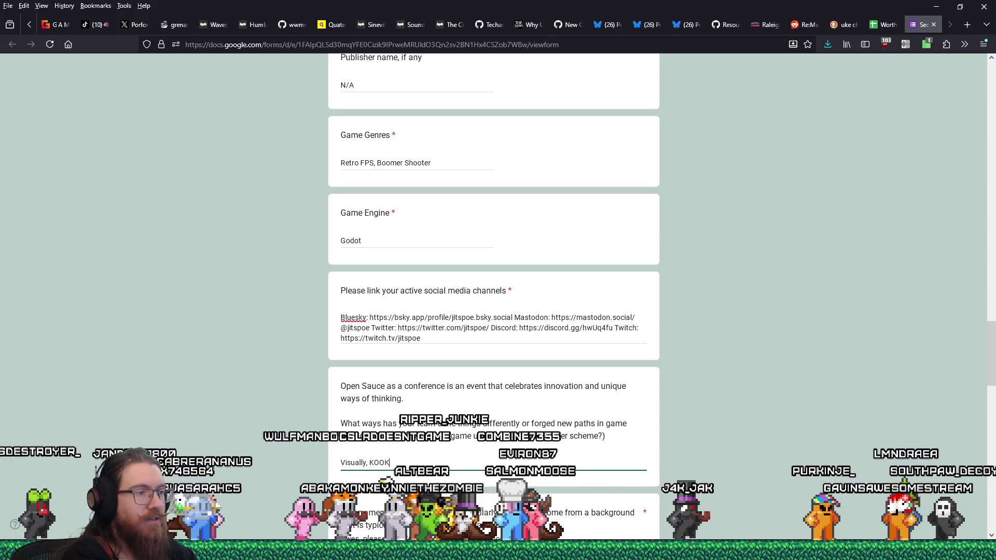
type(" has a custom sha")
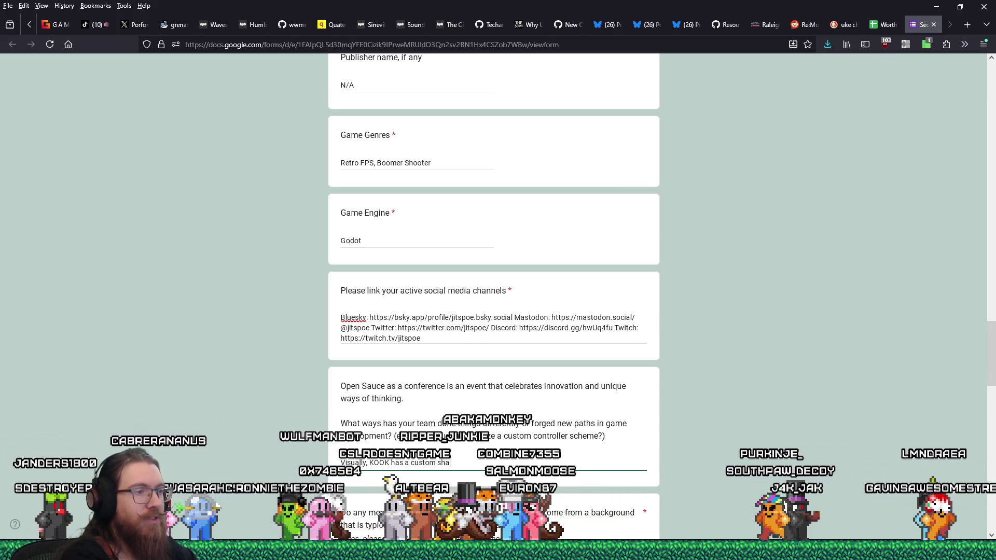
type("der to ")
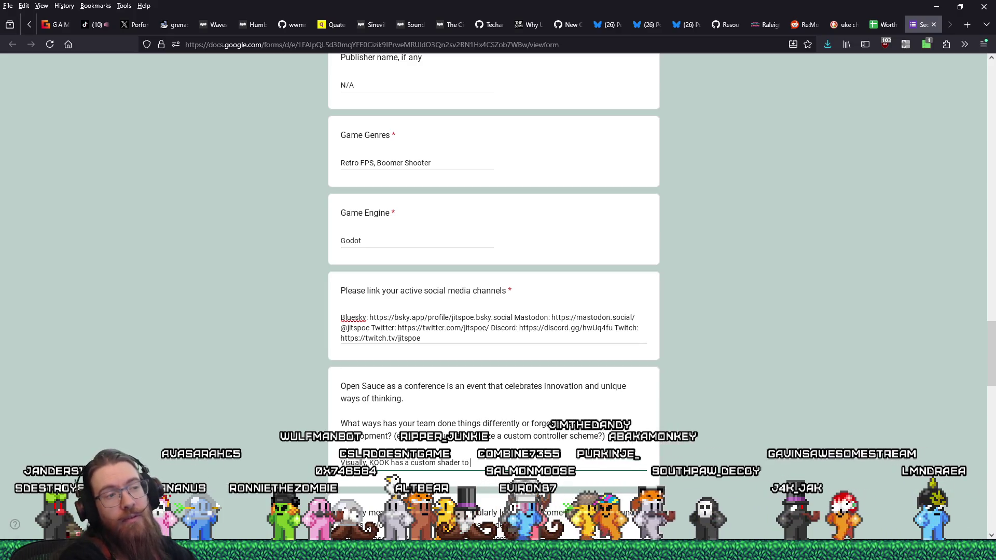
type("render everything pe")
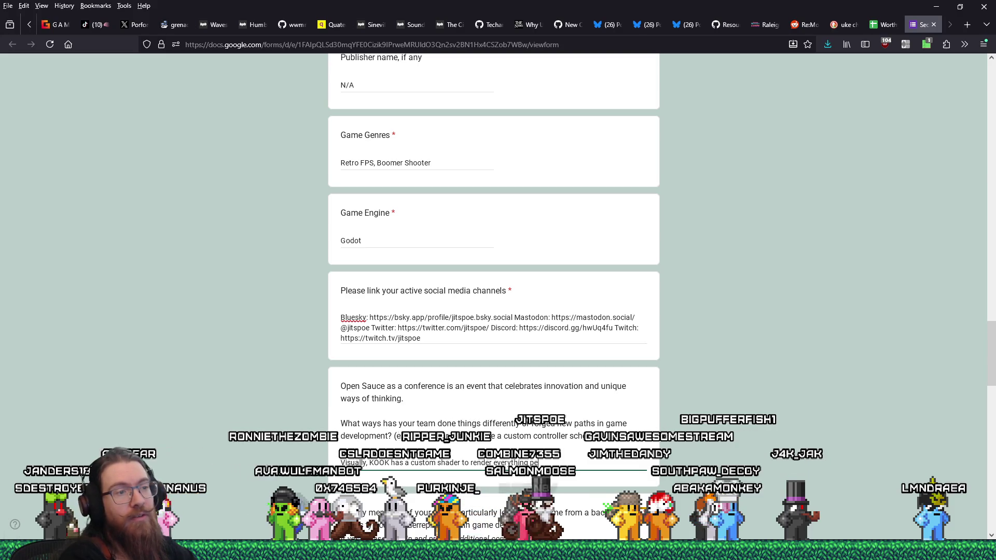
type("r-texel (per te")
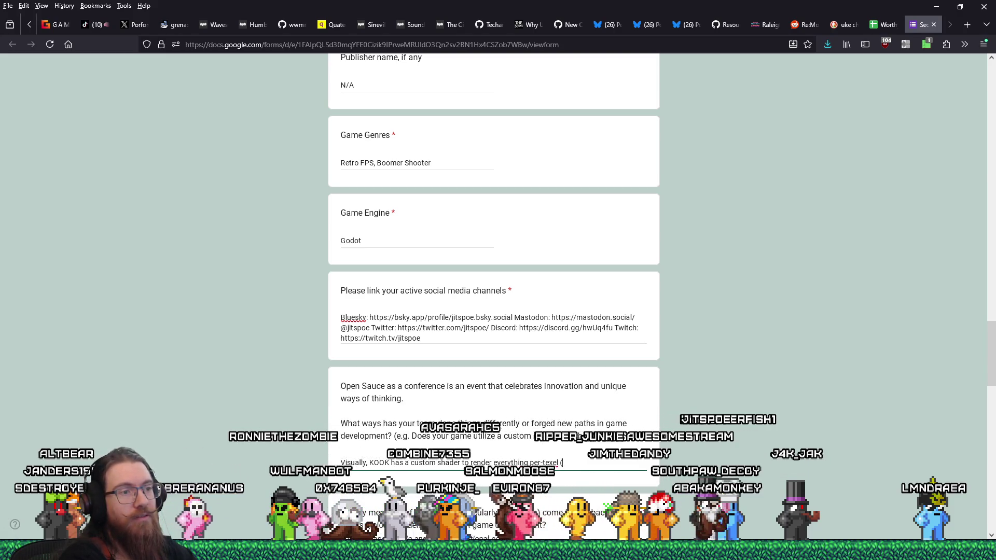
type("xture pixel) and")
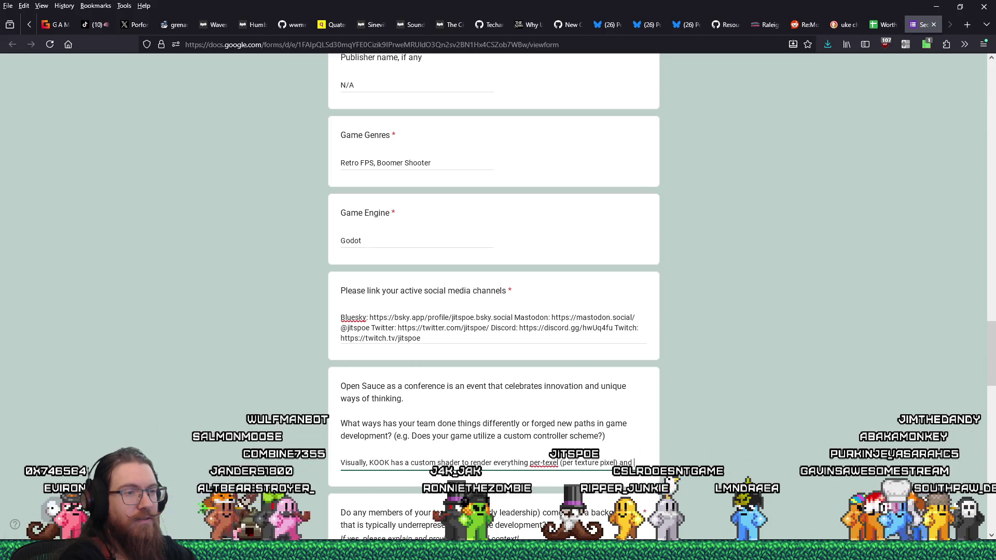
type("palette")
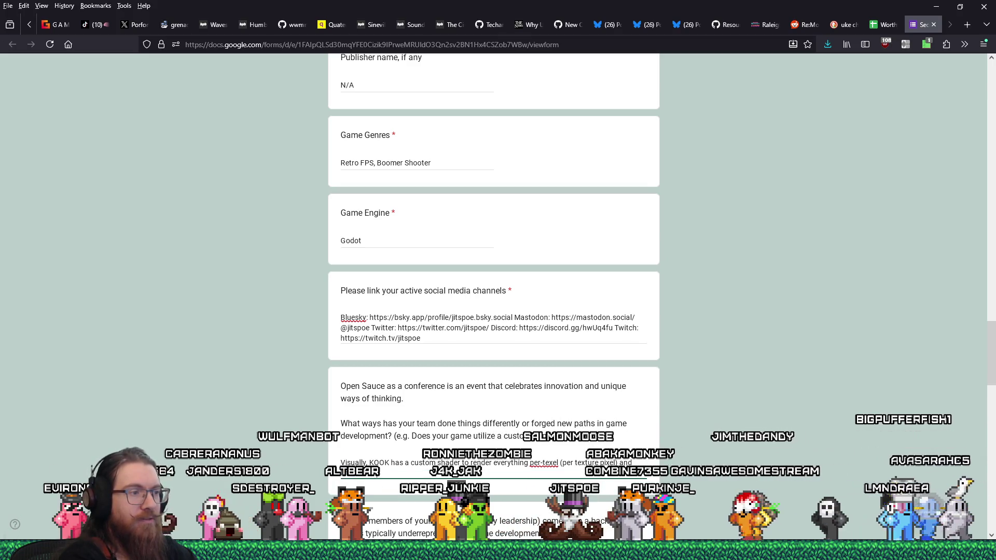
type("tte")
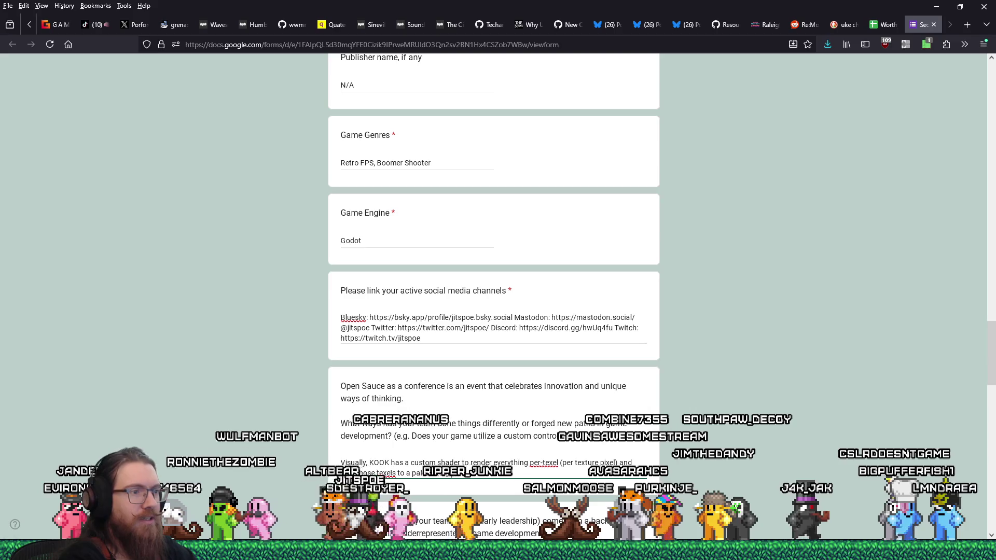
type("retro look")
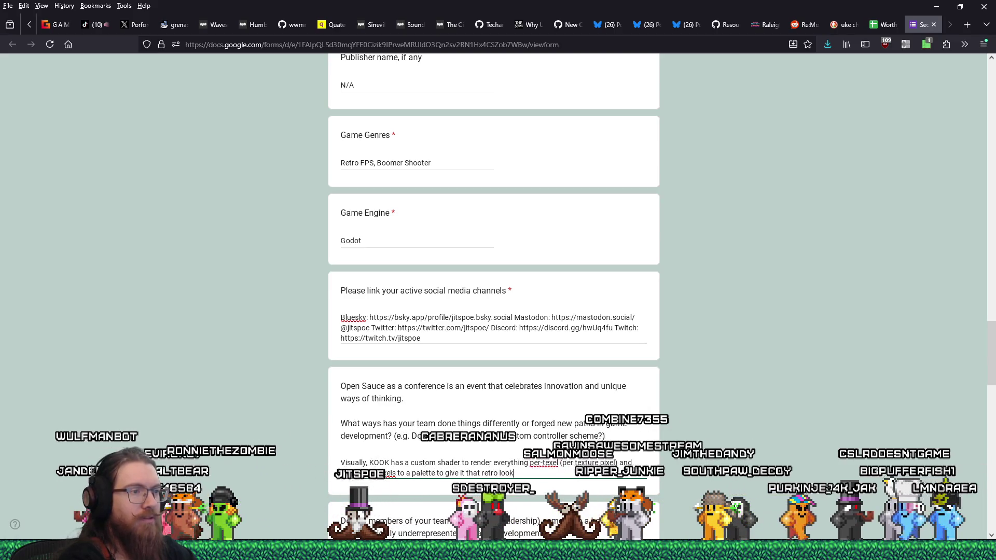
type(", but with modern ligh")
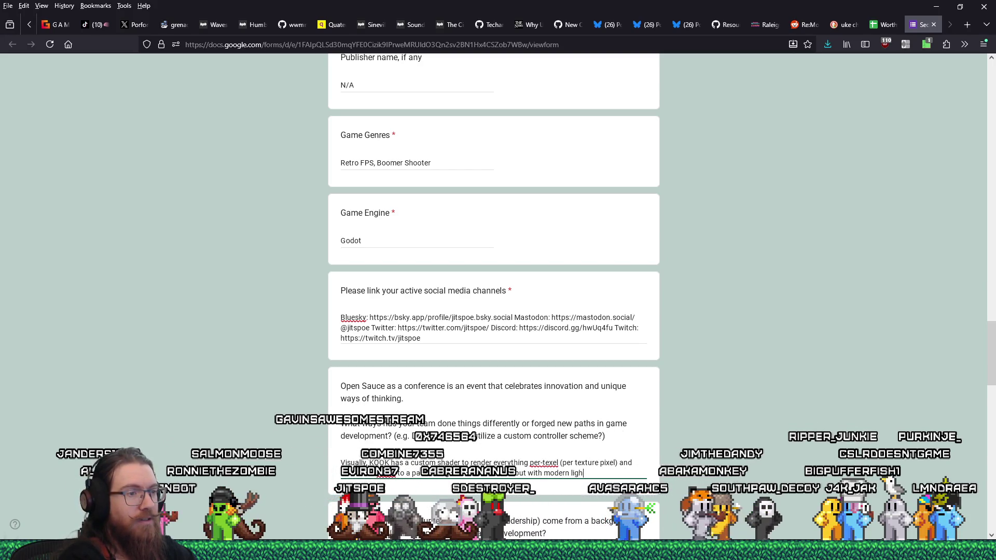
type("ing and shadin")
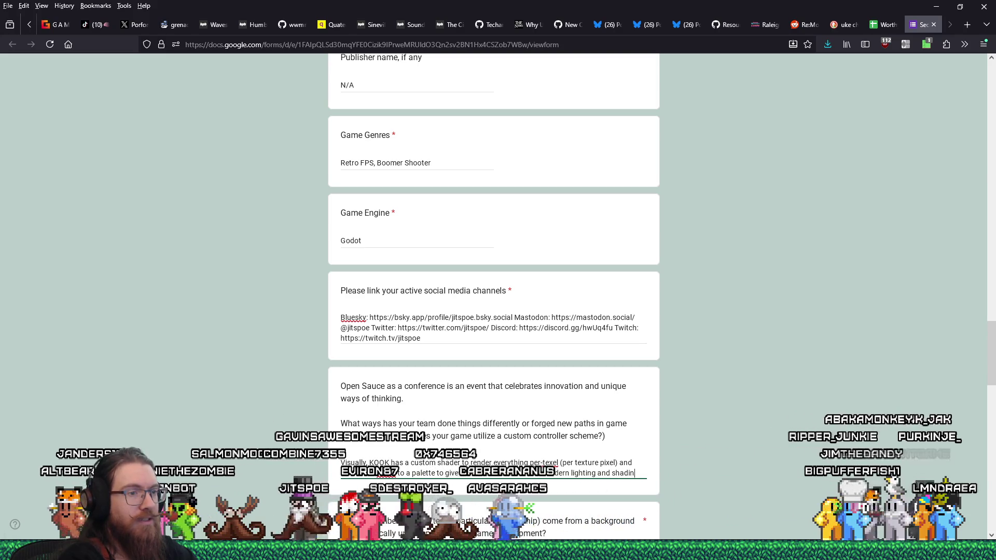
type("g.")
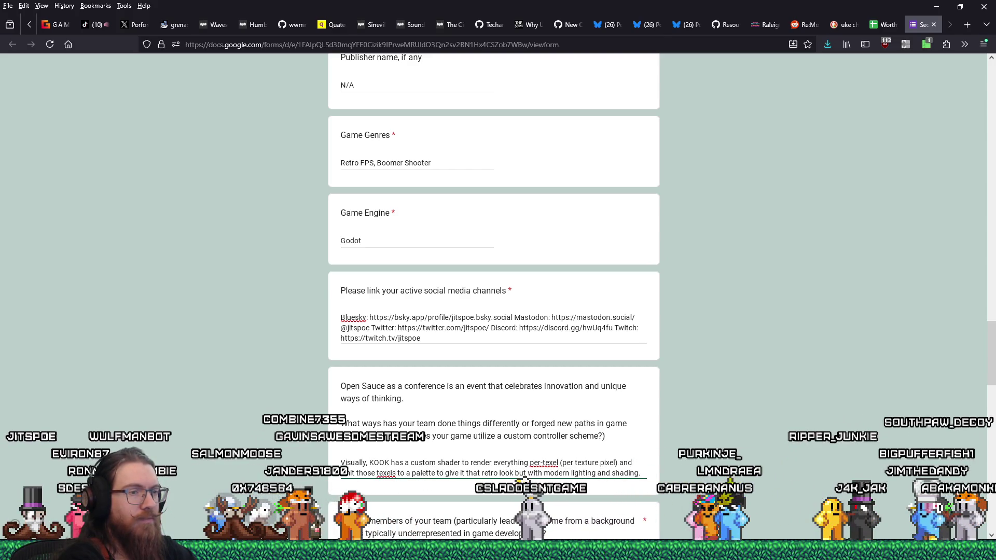
Describe gravity altered in all directions for M. C. Esher style levels, and time-slowing creative weapons.
type("It also has ")
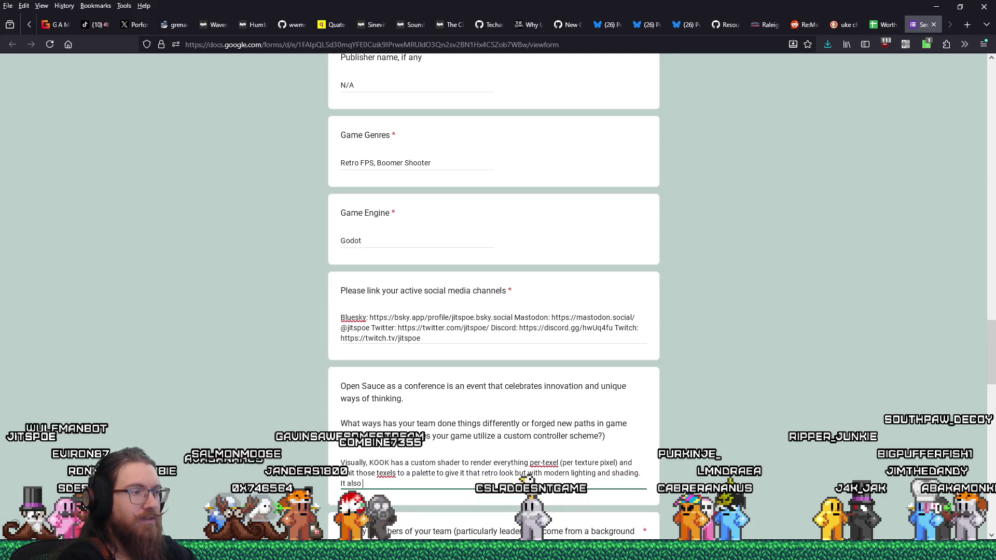
type("ways to ")
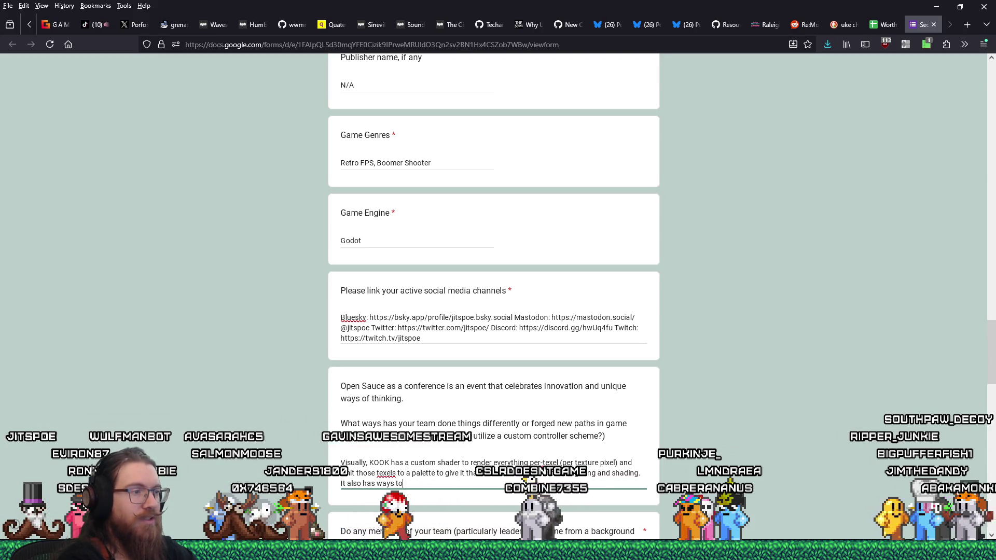
type("alter gravi")
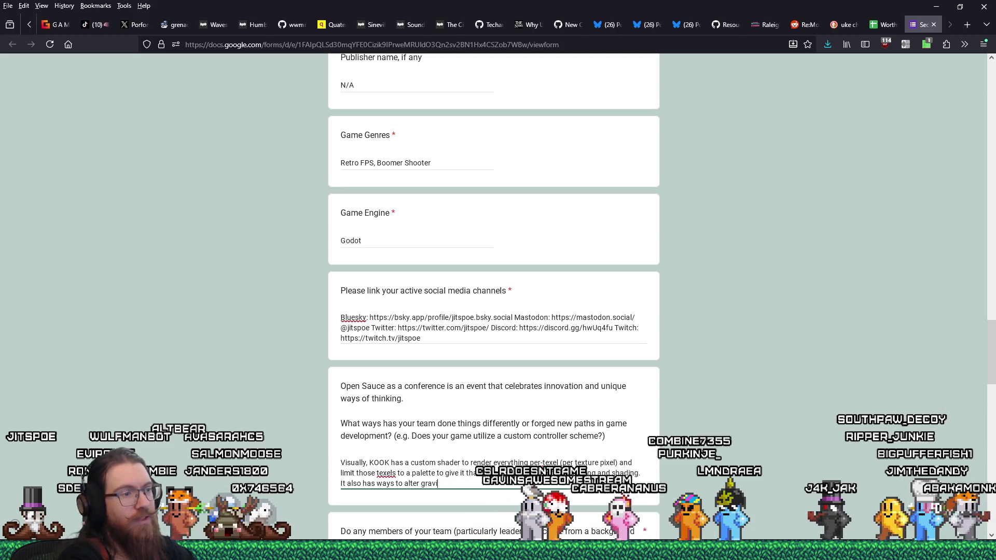
type("ty in all sorts ")
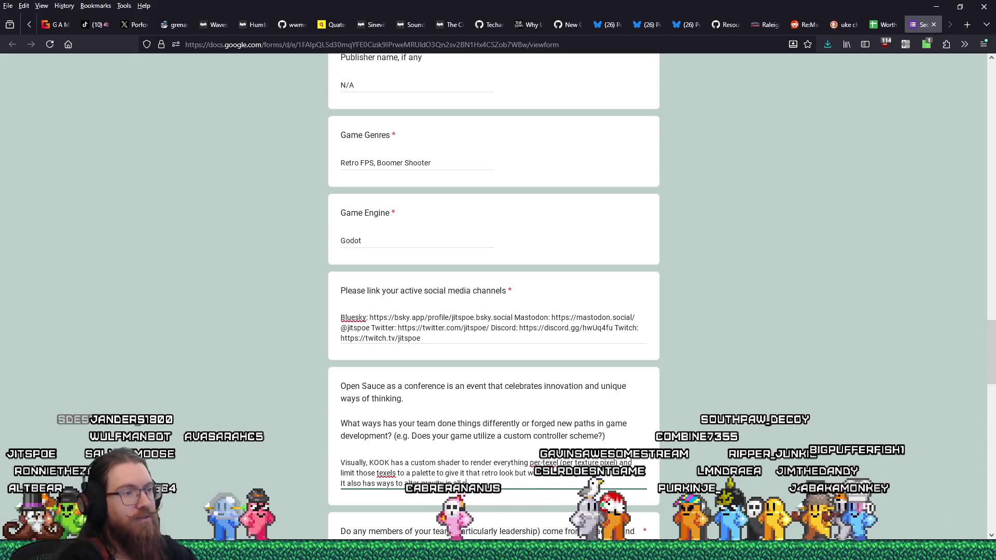
type("of directions")
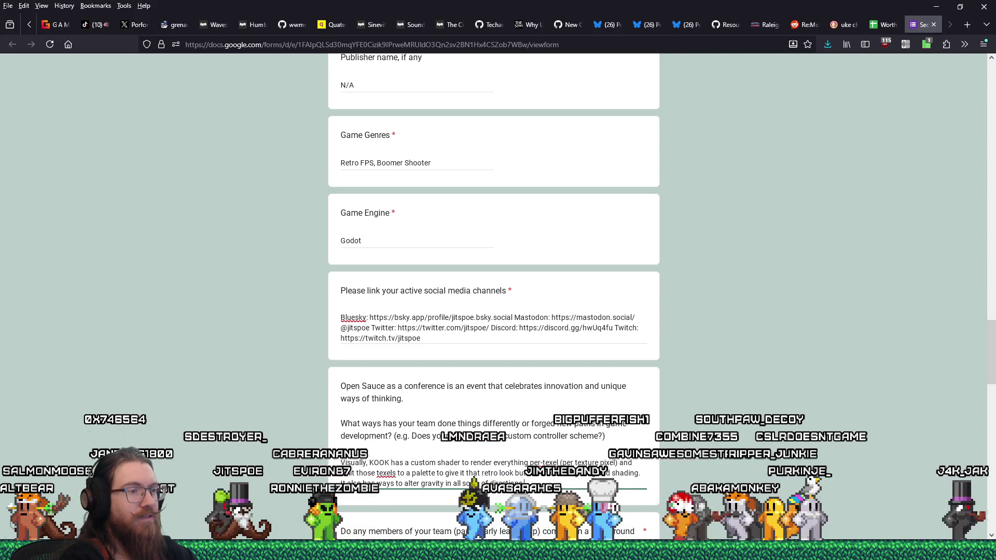
type("for M. C. E")
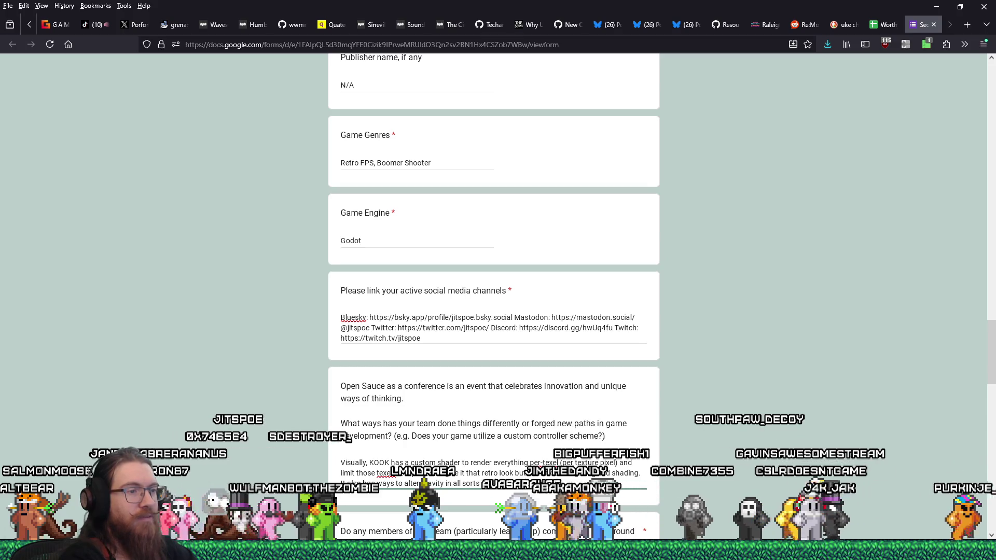
type("sh")
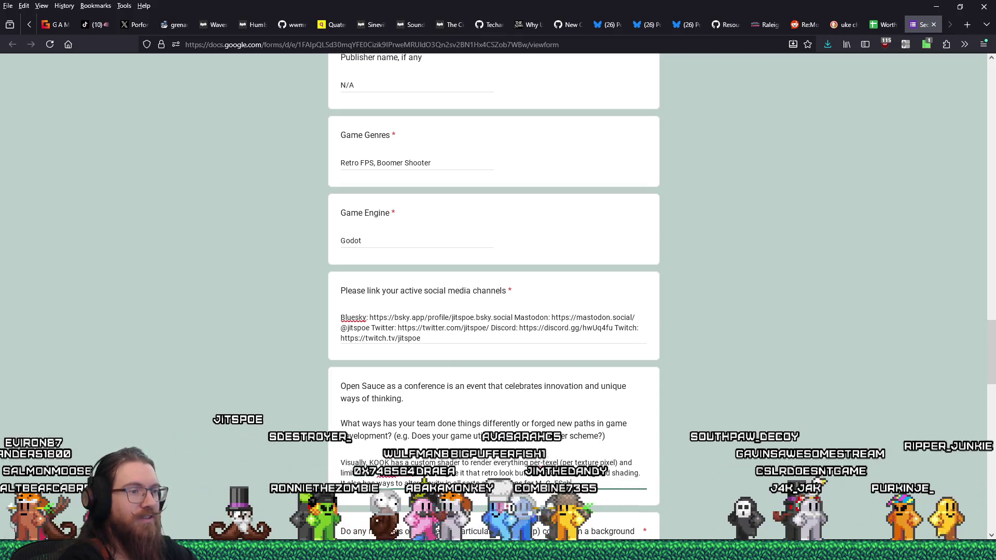
type("er styl level")
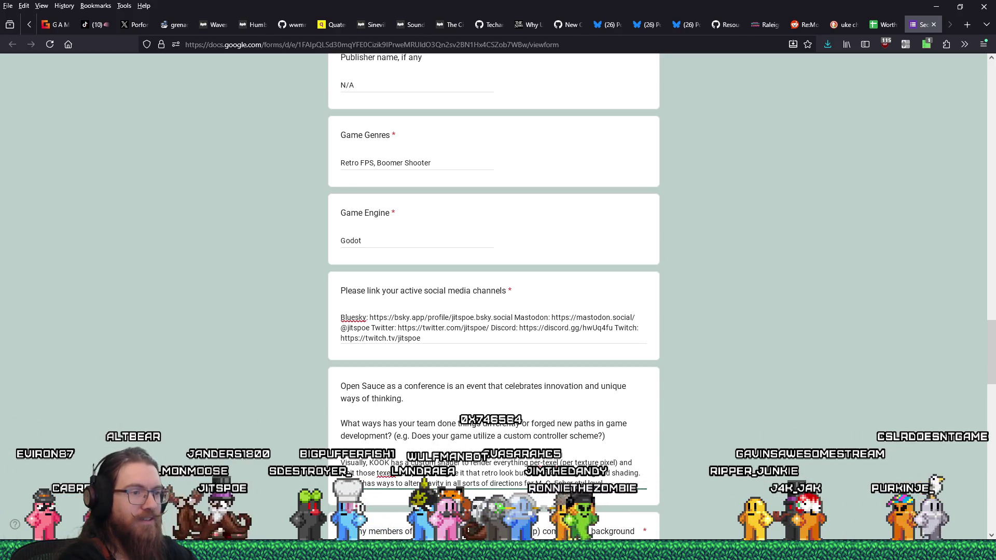
left_click(588, 483)
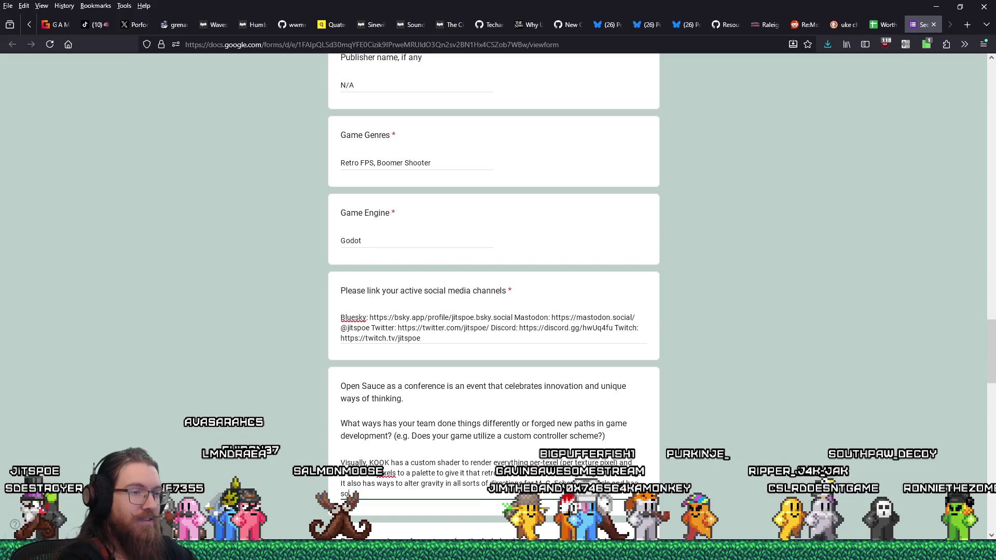
type("some creative weapons that can create gravity w")
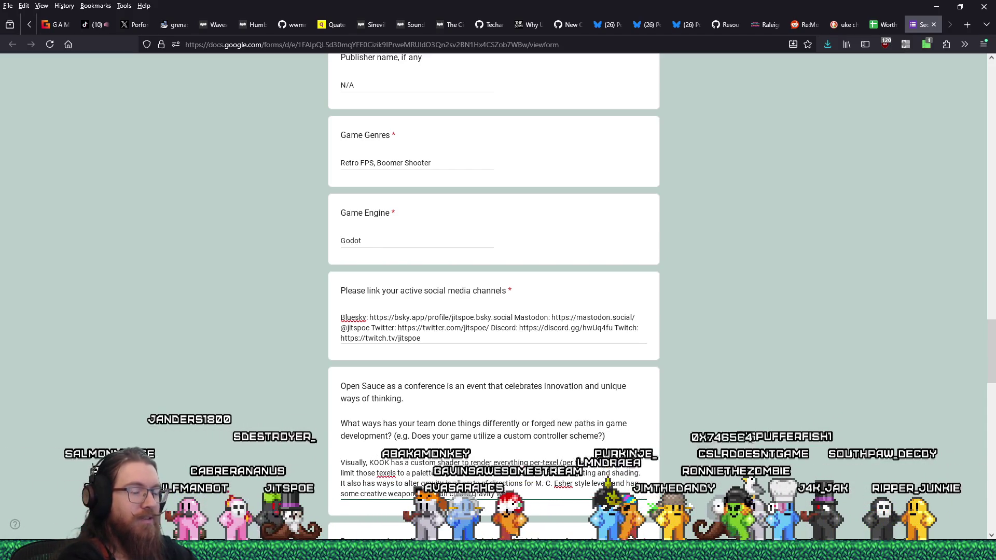
type("or slow do")
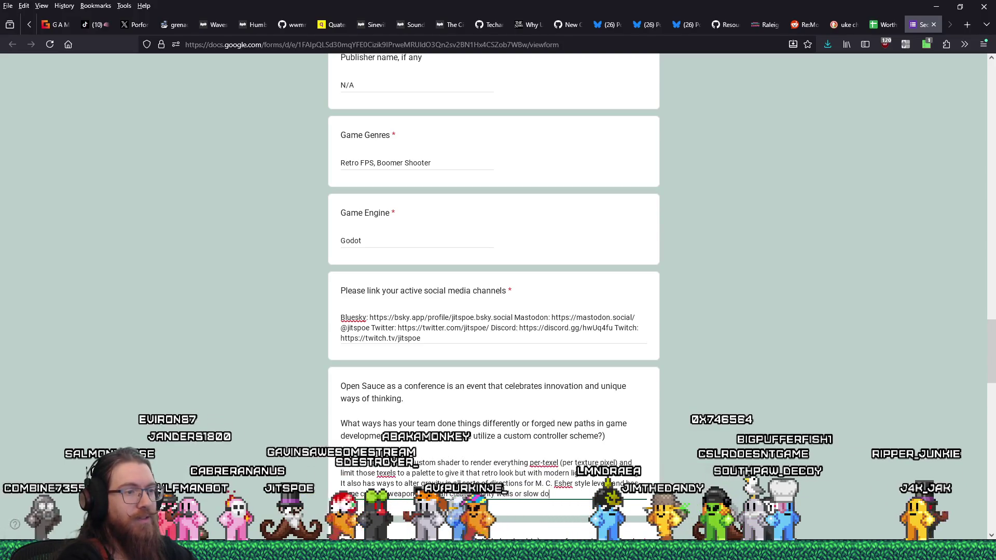
type("wn time.")
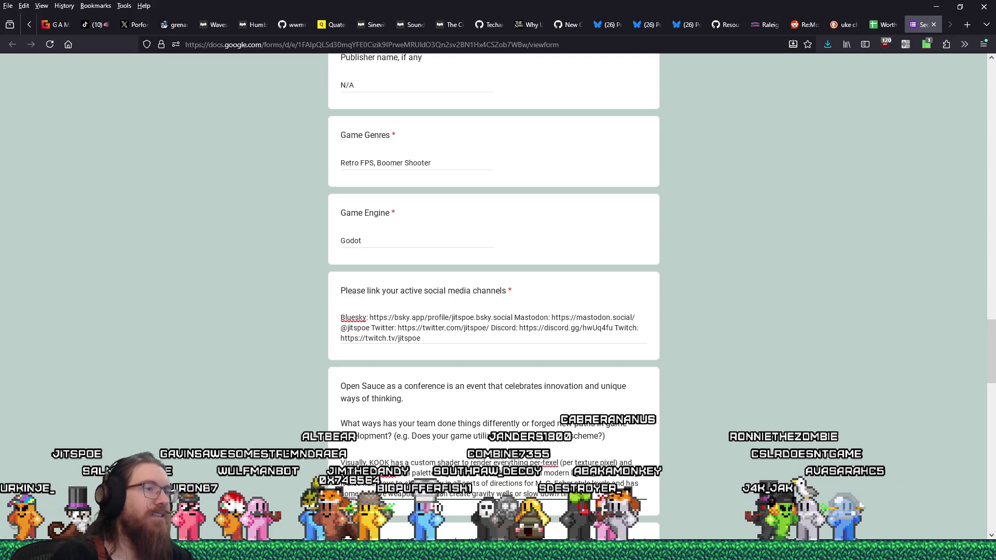
scroll(517, 400, "down", 4)
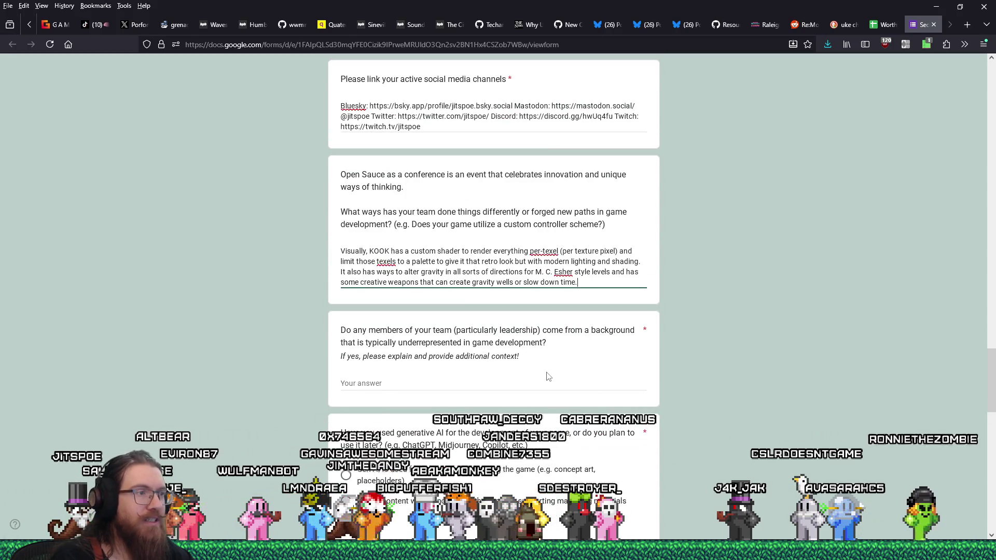
Answer 'No' to the underrepresented-background team member question.
left_click(391, 385)
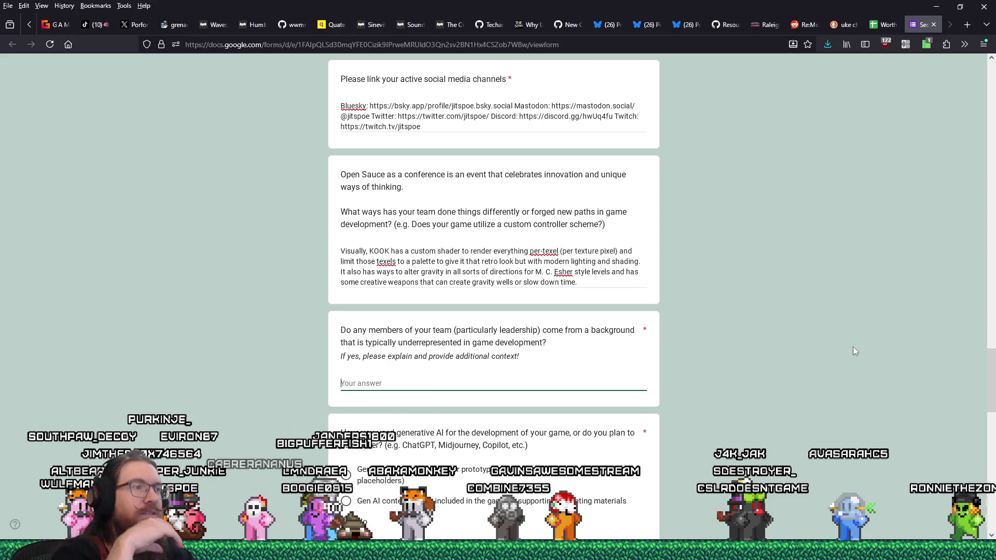
type("No")
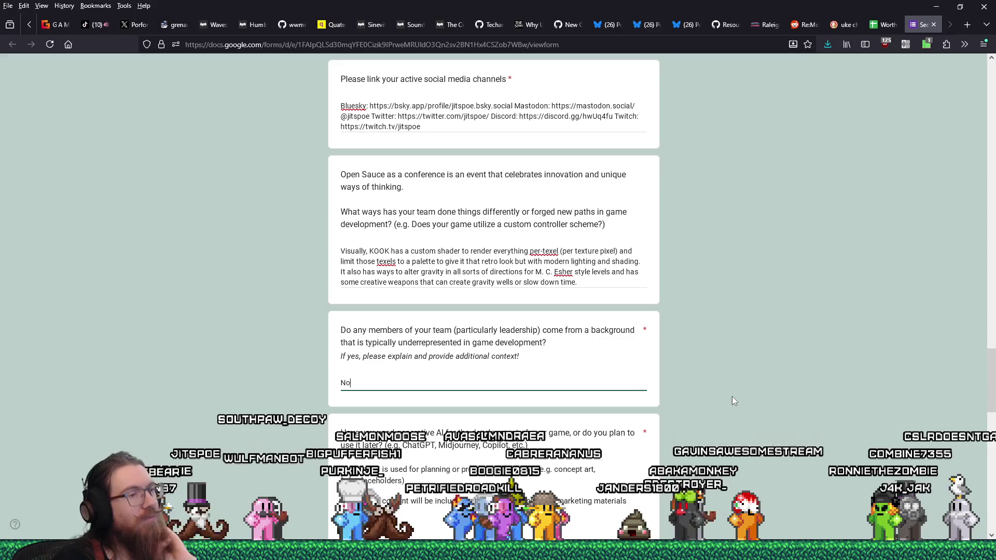
scroll(729, 398, "down", 2)
type("1 c")
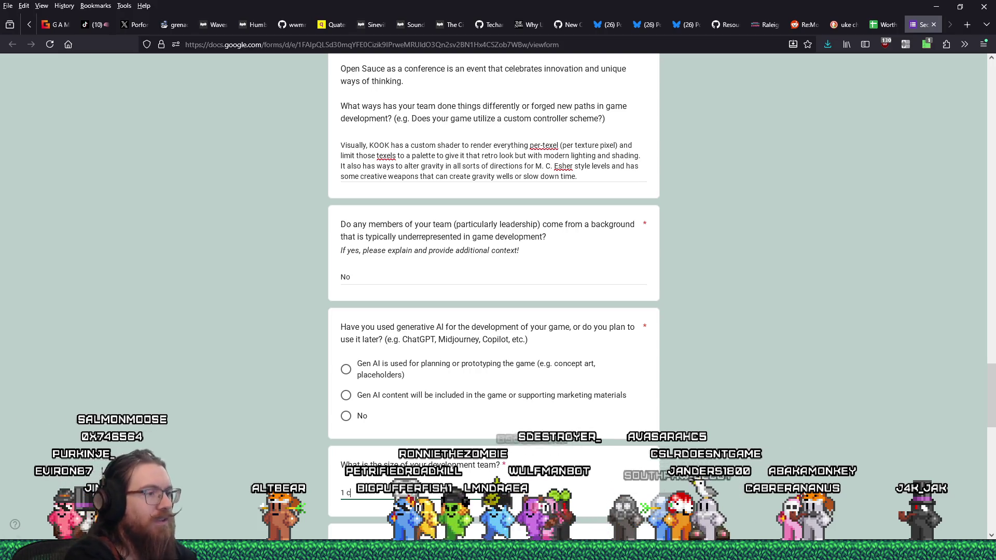
Enter '1 core developer + a couple contractors' as the development team size.
type("ore developer +")
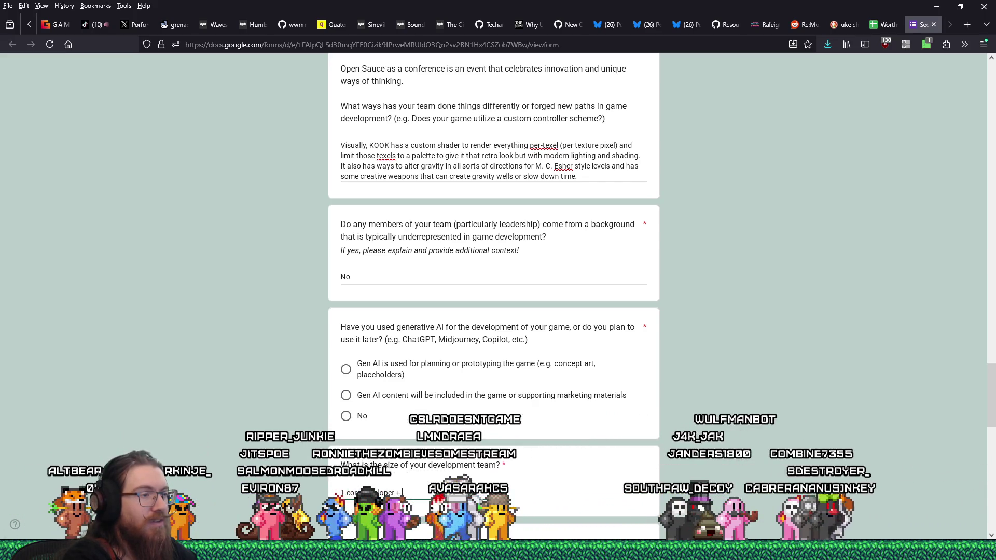
type("a couple contrac")
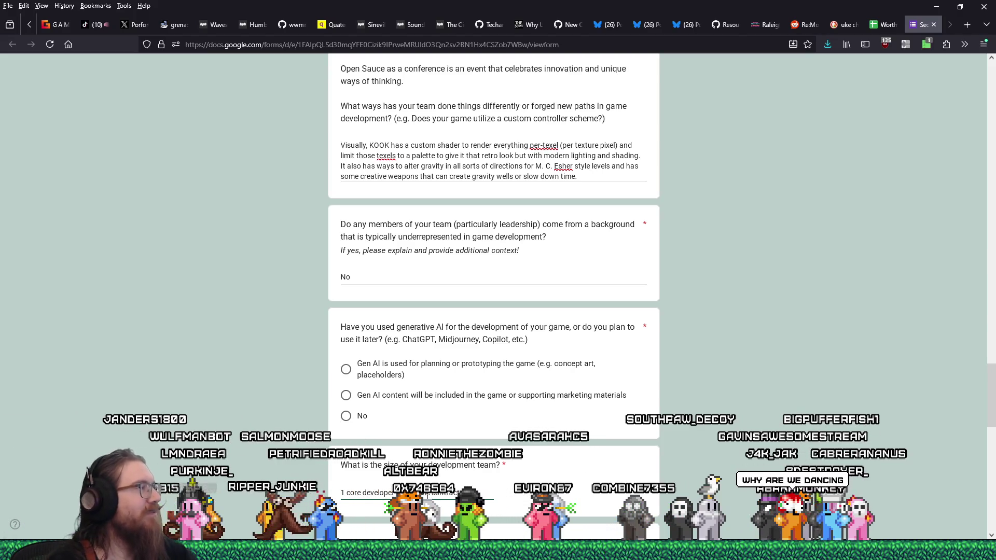
scroll(659, 388, "down", 2)
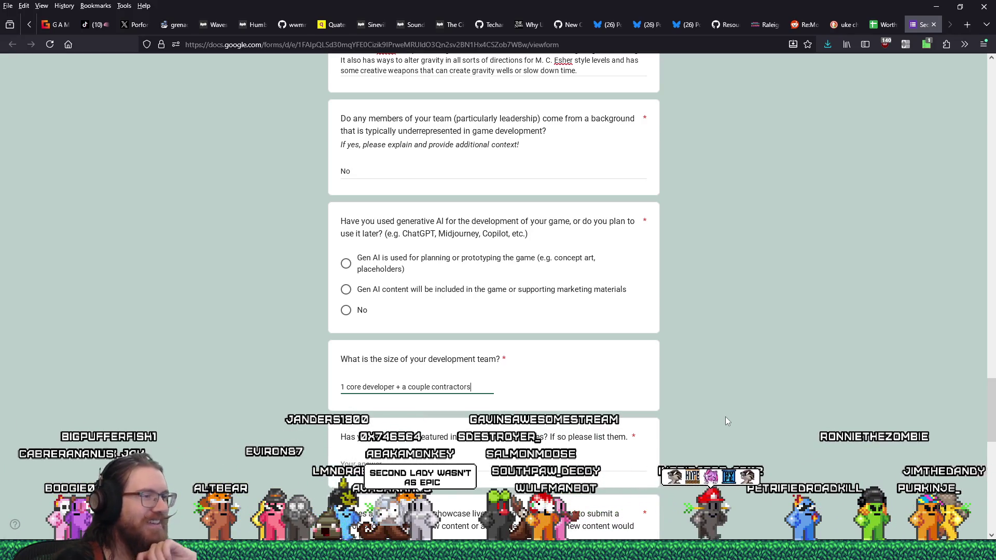
scroll(725, 418, "down", 2)
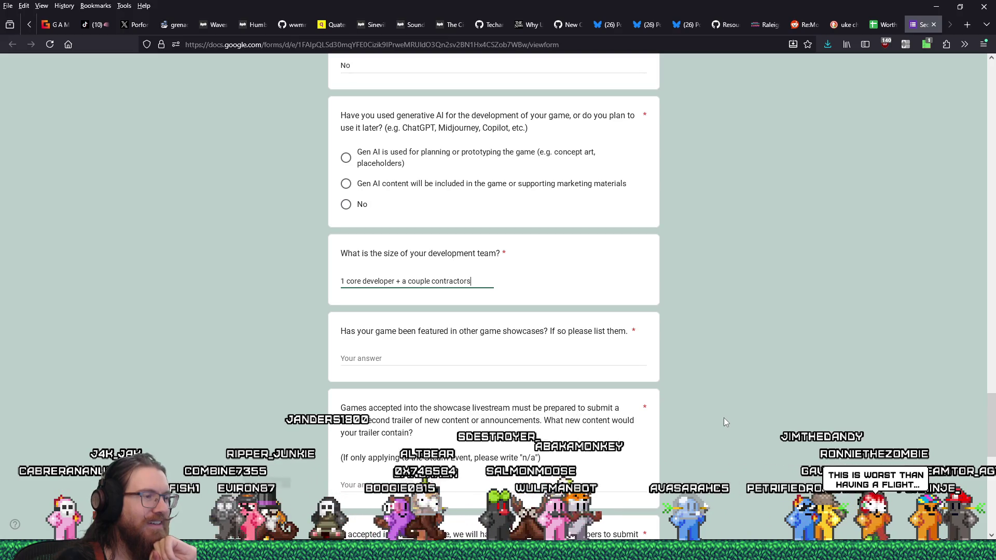
scroll(725, 420, "up", 1)
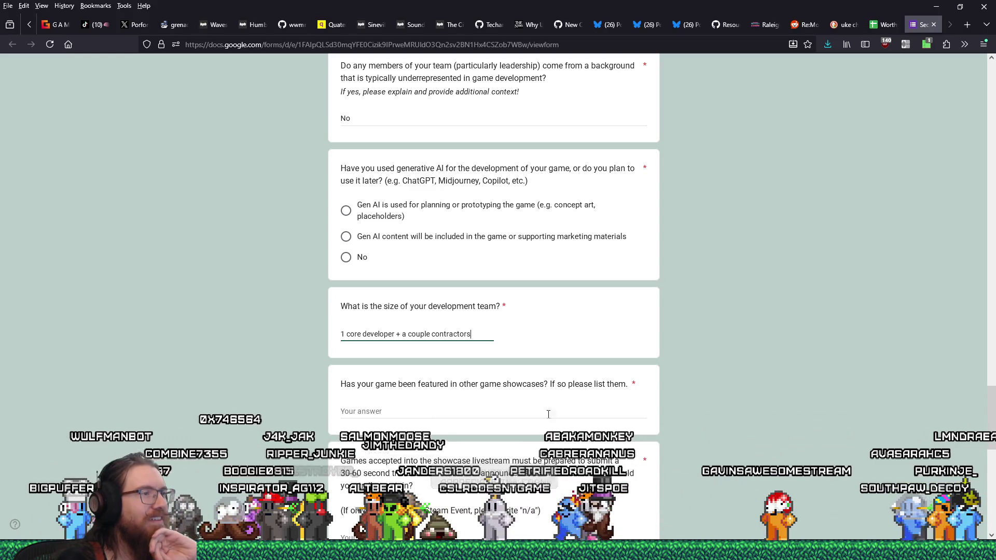
left_click(532, 415)
scroll(693, 421, "down", 4)
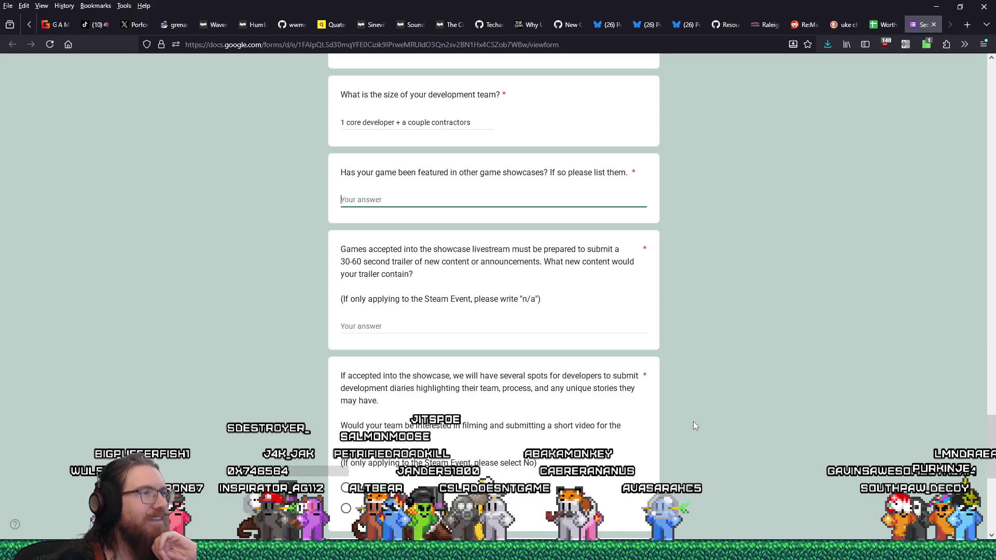
scroll(693, 421, "up", 3)
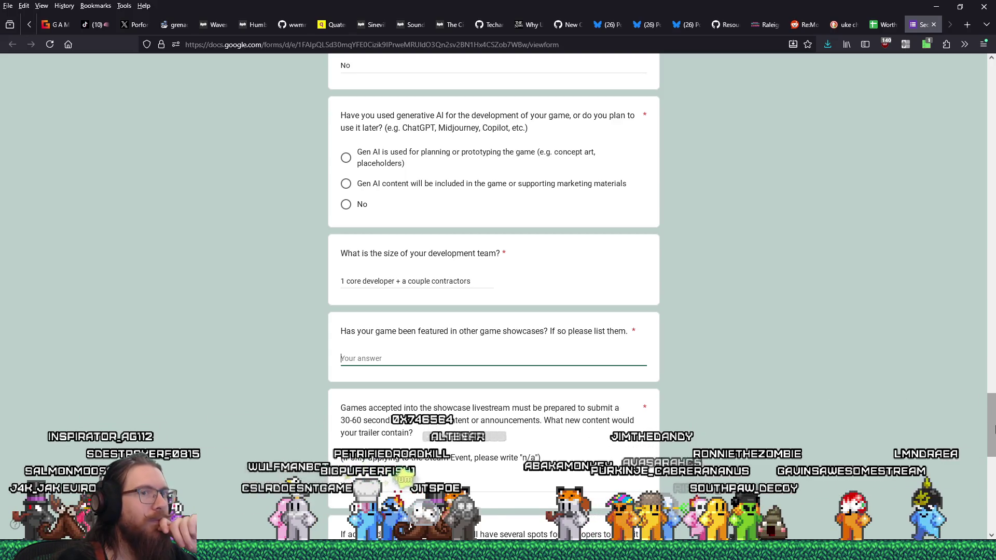
mouse_move(993, 427)
left_mouse_down()
mouse_move(950, 168)
mouse_move(972, 79)
left_mouse_up()
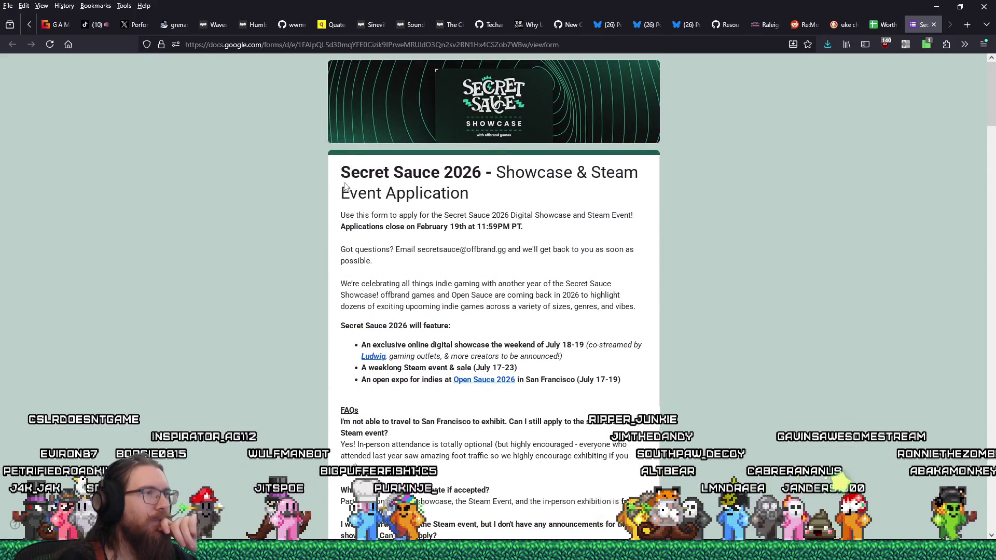
left_click_drag(337, 180, 480, 176)
Copy 'Secret Sauce 2026', search it on DuckDuckGo in a new tab, skim results, and return.
right_click(480, 177)
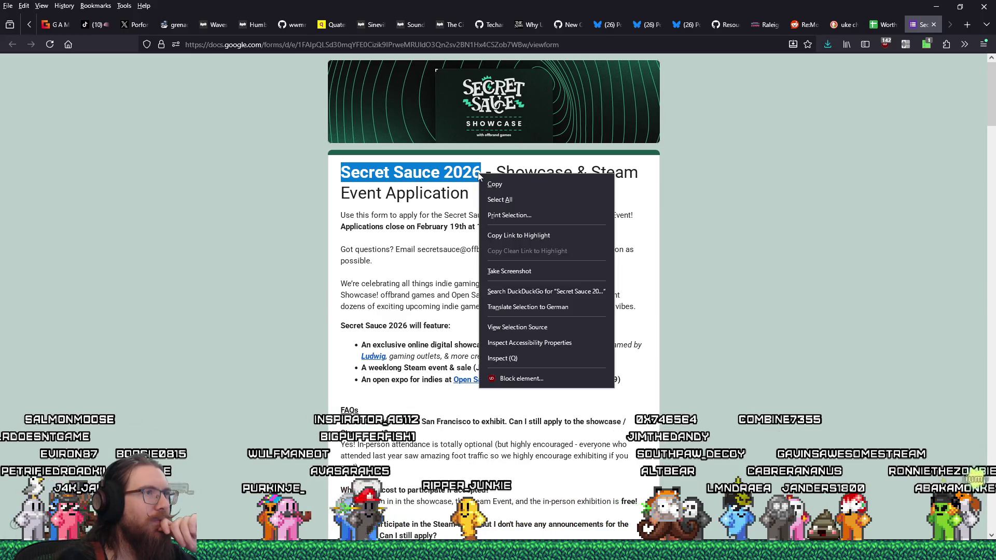
left_click(494, 184)
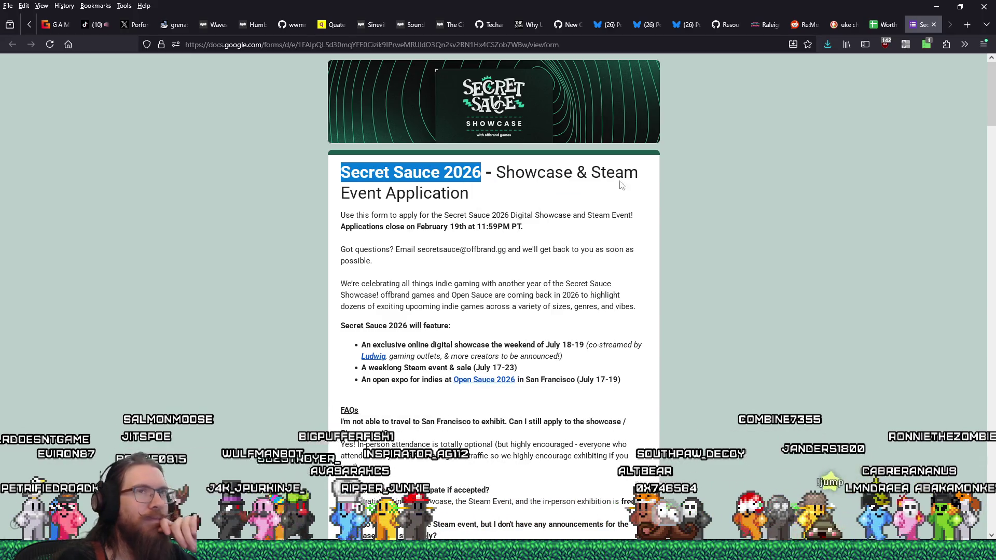
key("ctrl+t")
right_click(616, 46)
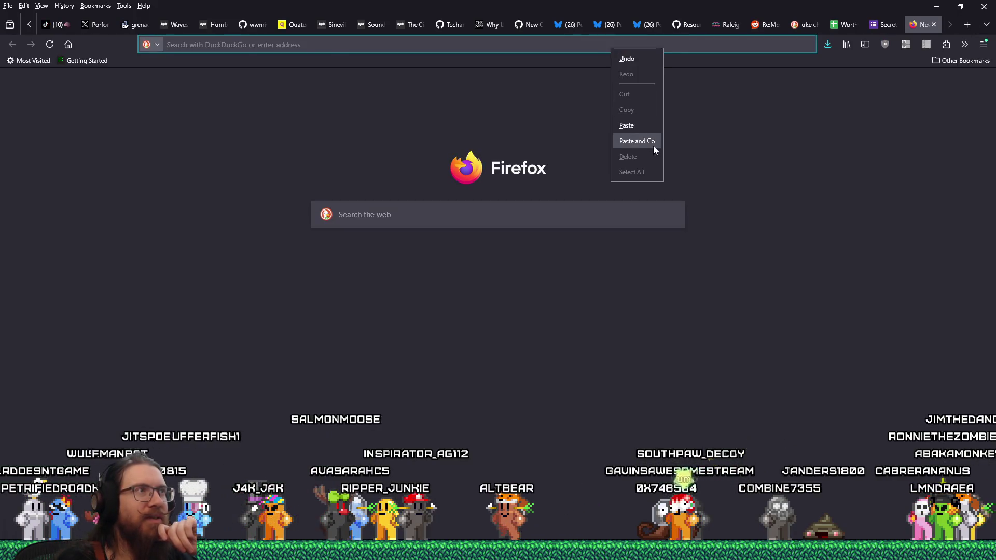
left_click(653, 145)
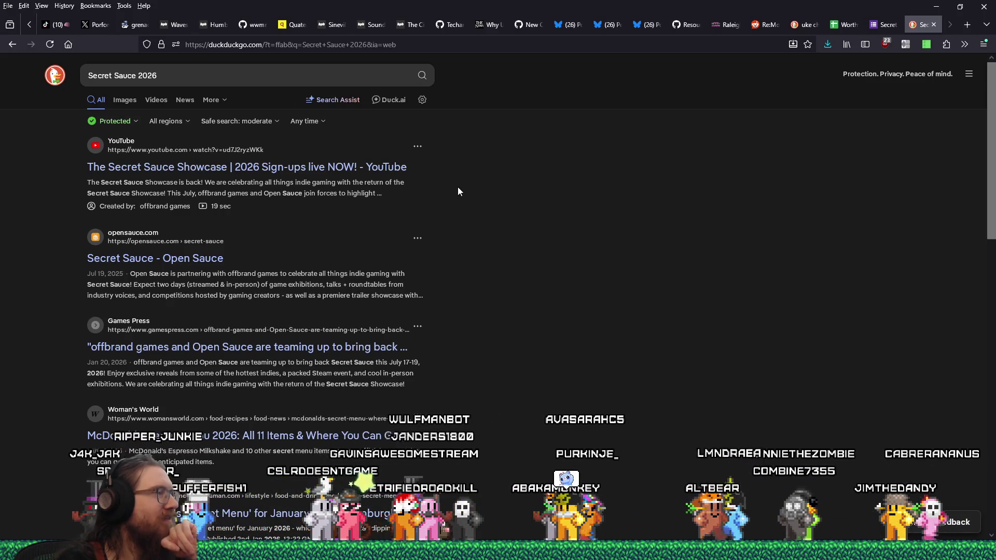
scroll(457, 192, "down", 2)
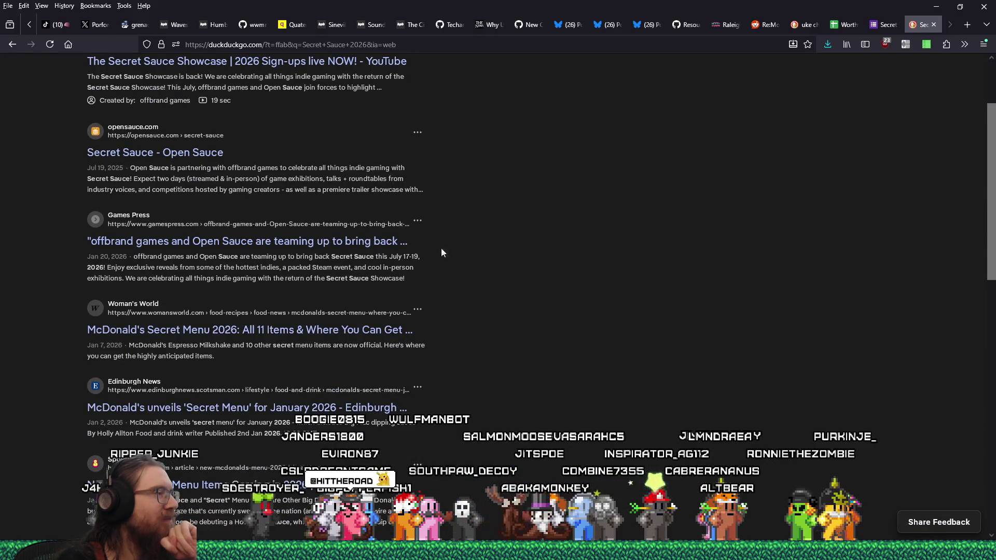
scroll(493, 389, "up", 2)
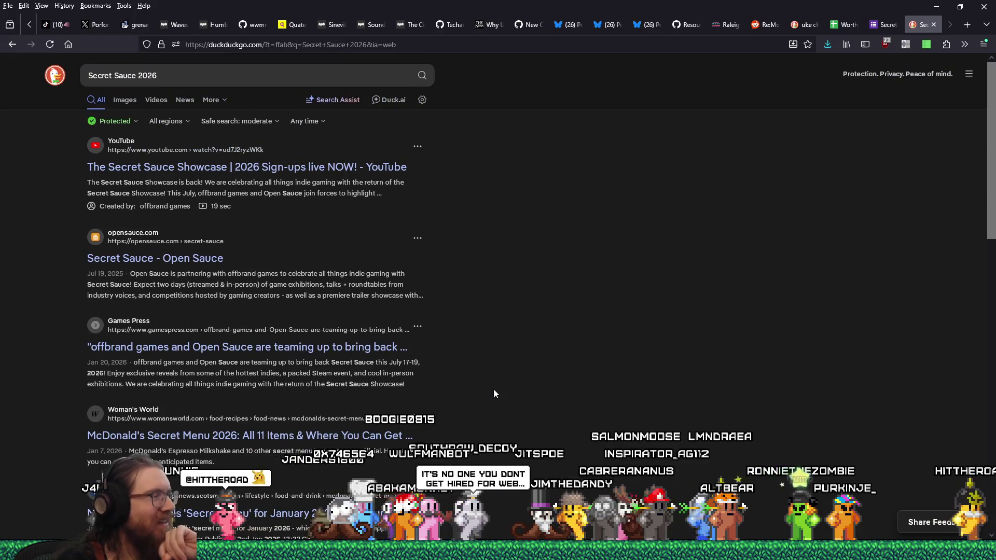
left_click(882, 28)
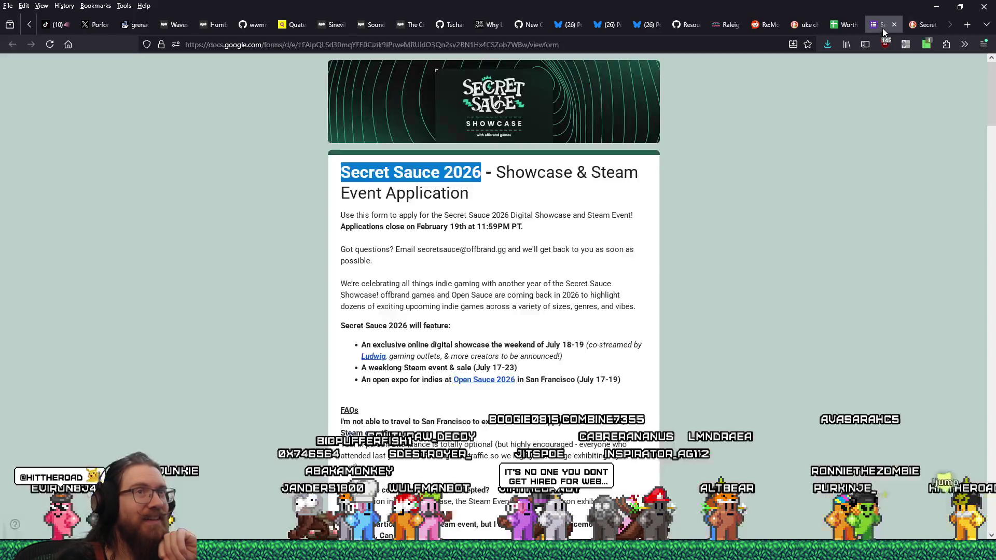
Check the still-empty showcases question on the form, then switch back to the DuckDuckGo results.
scroll(924, 207, "down", 15)
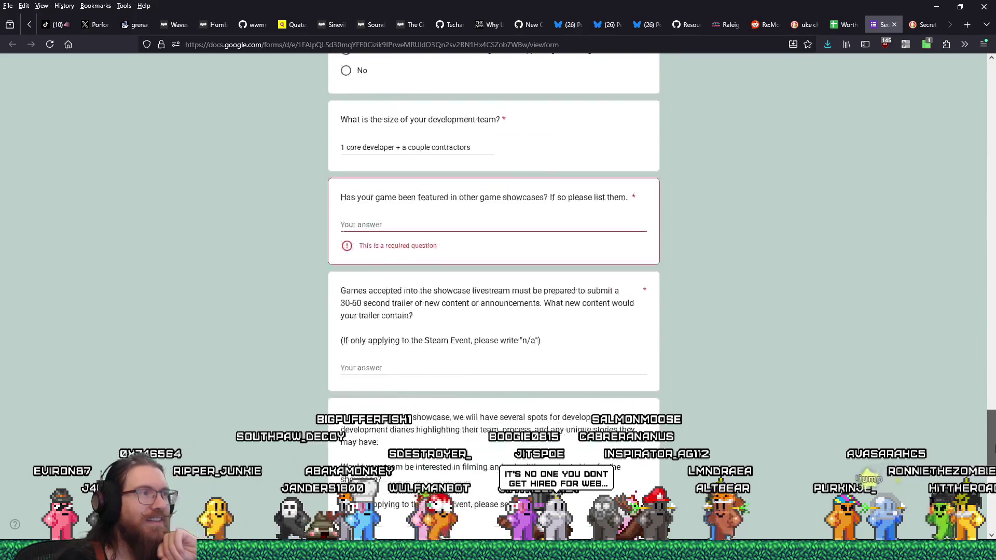
scroll(494, 295, "up", 2)
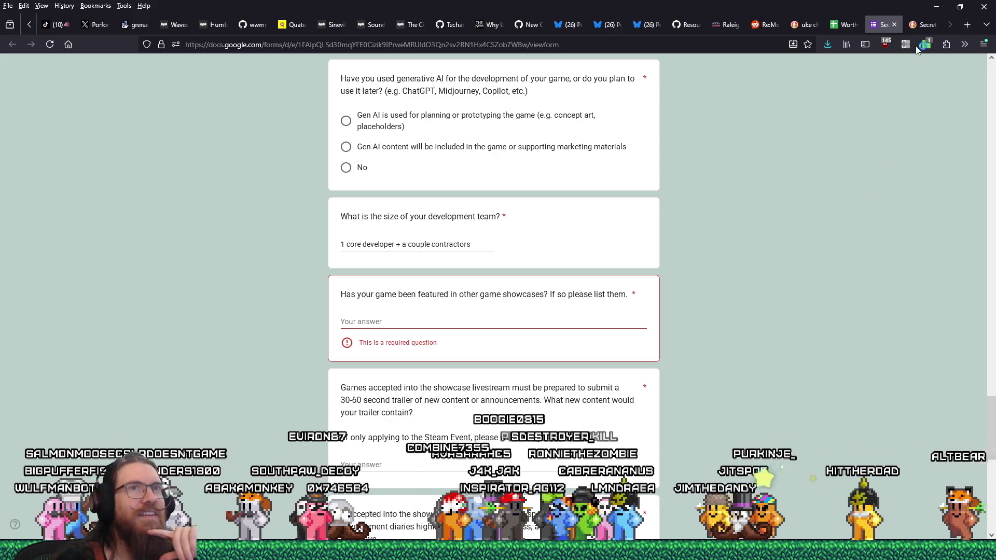
left_click(924, 24)
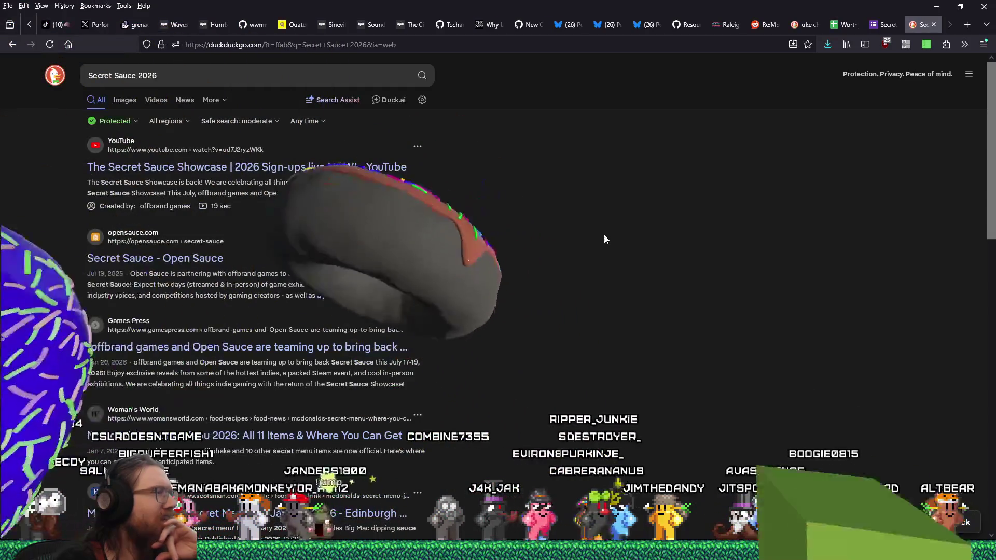
Read through the Secret Sauce page on opensauce.com, then return to the application form.
left_click(217, 259)
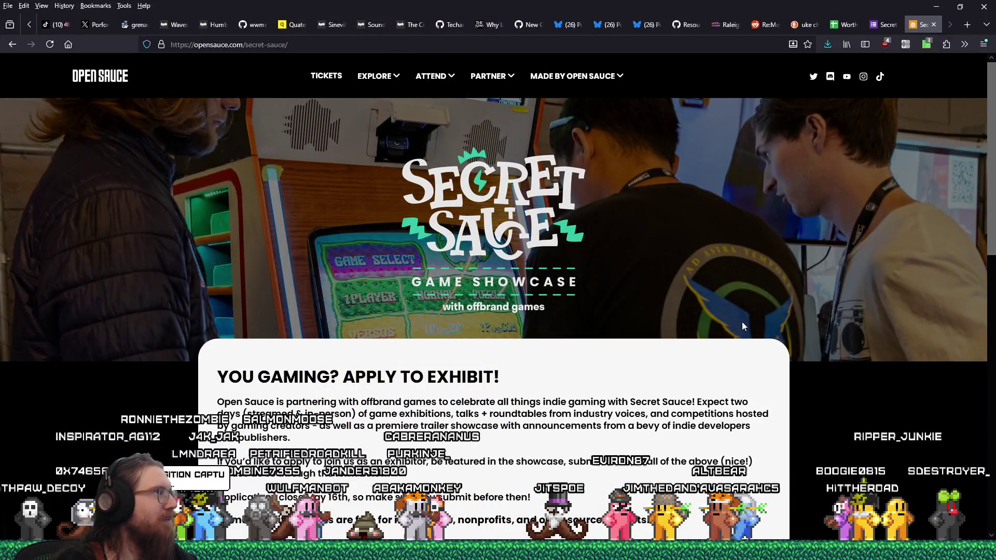
scroll(742, 323, "down", 3)
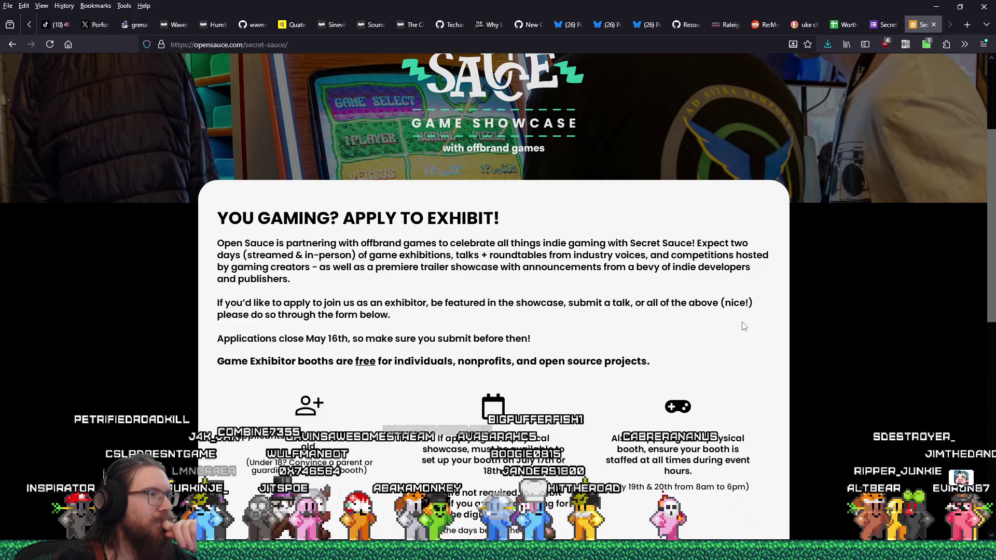
scroll(742, 326, "down", 3)
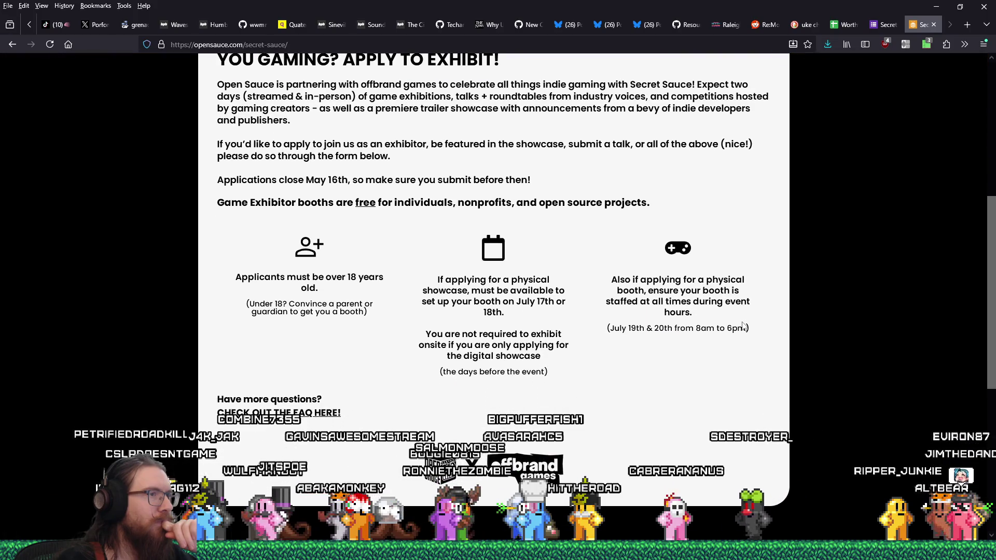
scroll(742, 326, "down", 1)
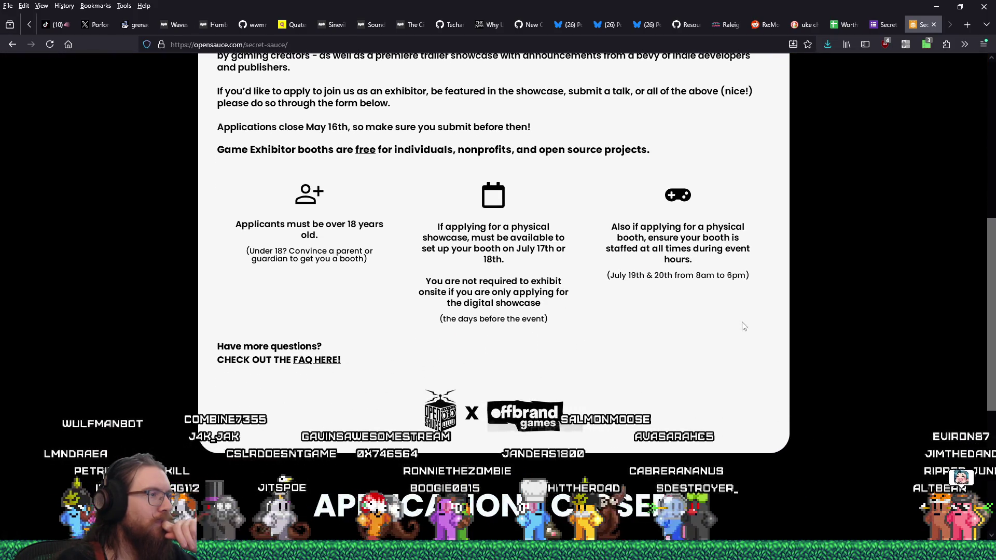
scroll(742, 326, "down", 4)
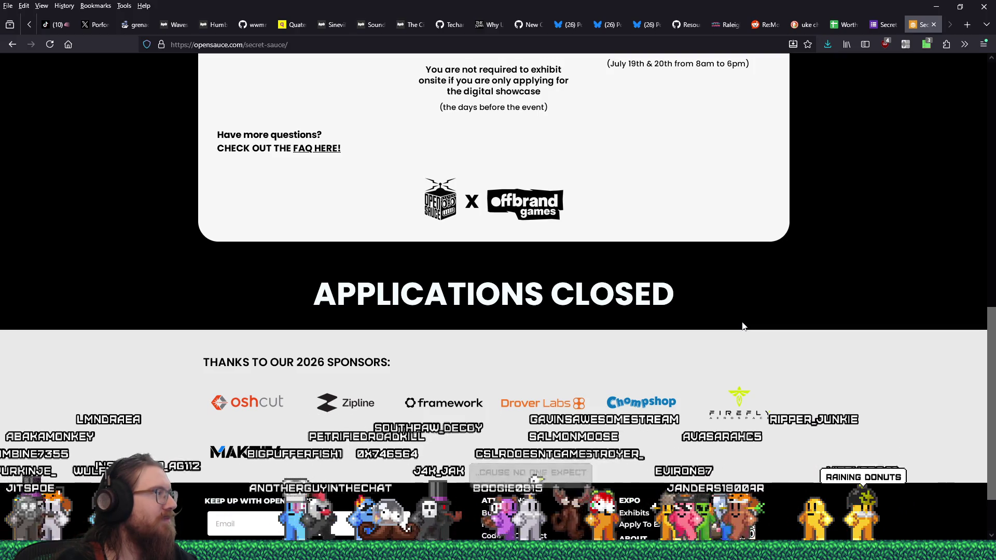
scroll(742, 324, "down", 2)
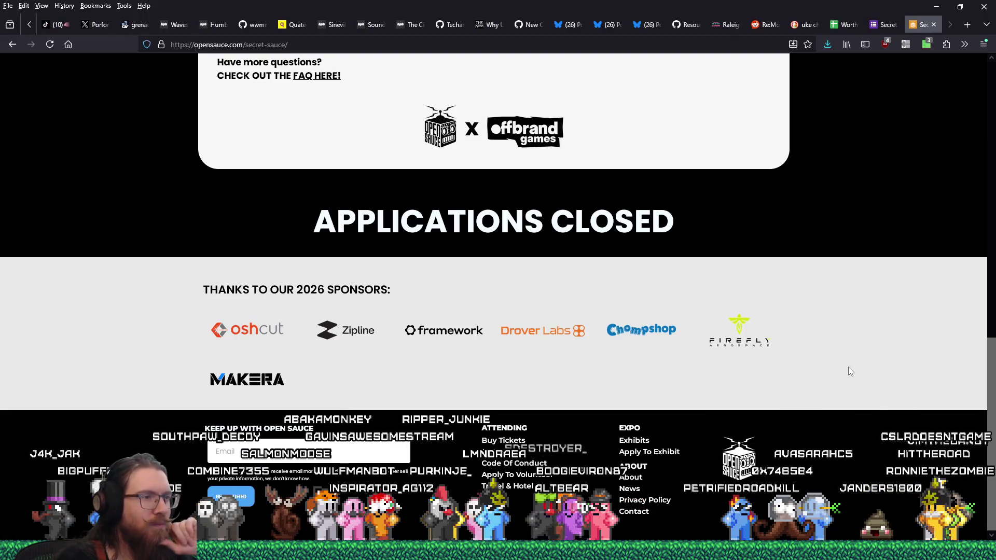
scroll(848, 370, "up", 3)
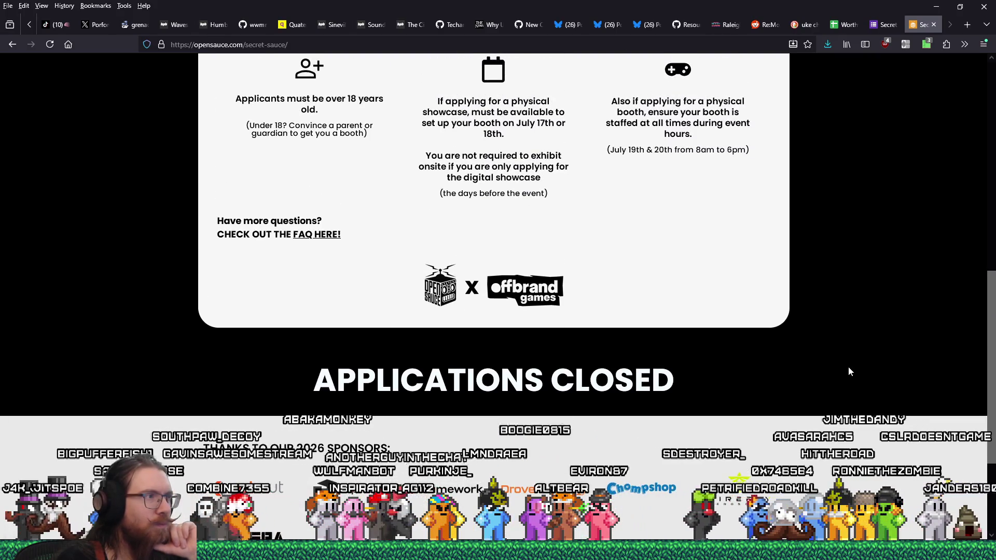
scroll(848, 371, "up", 1)
scroll(849, 371, "up", 1)
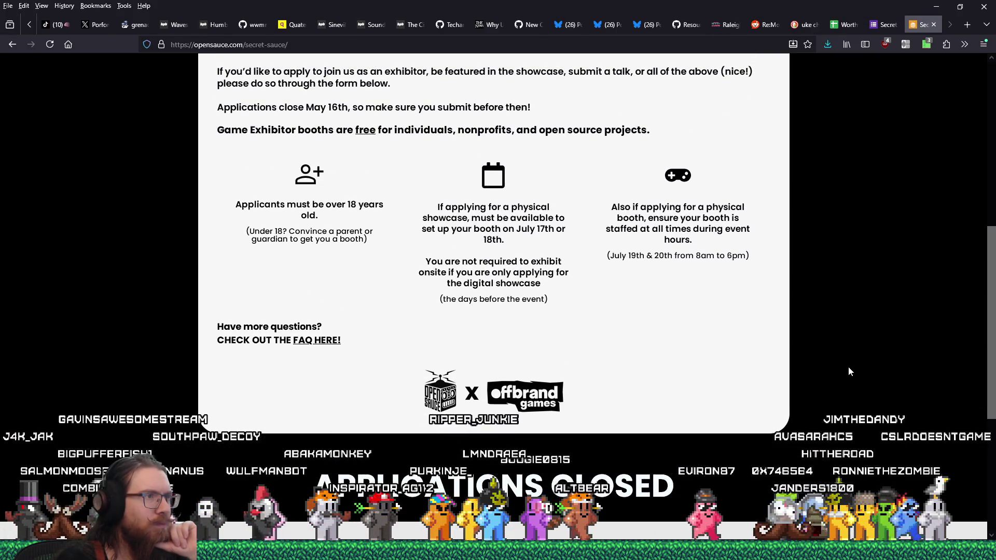
scroll(848, 371, "up", 2)
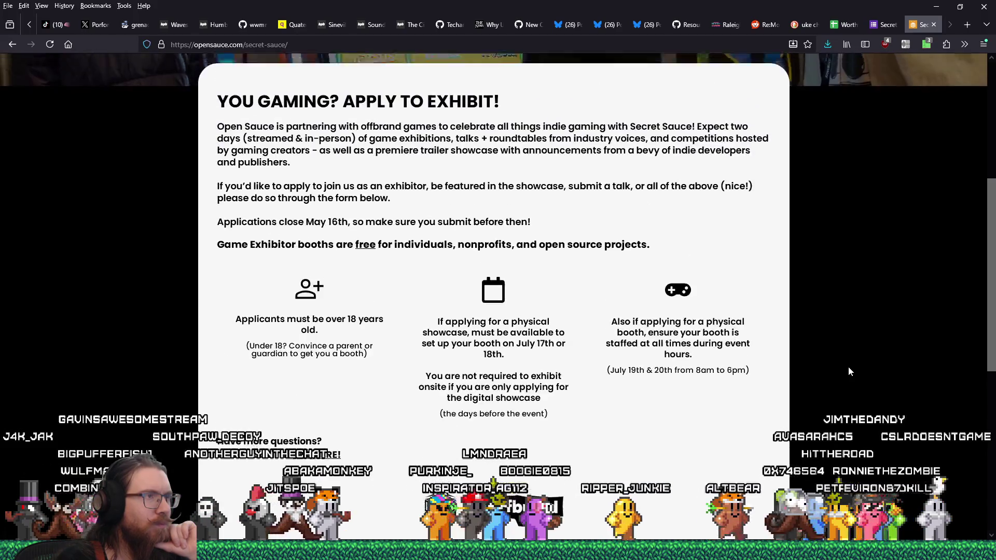
scroll(848, 371, "up", 4)
scroll(810, 363, "up", 2)
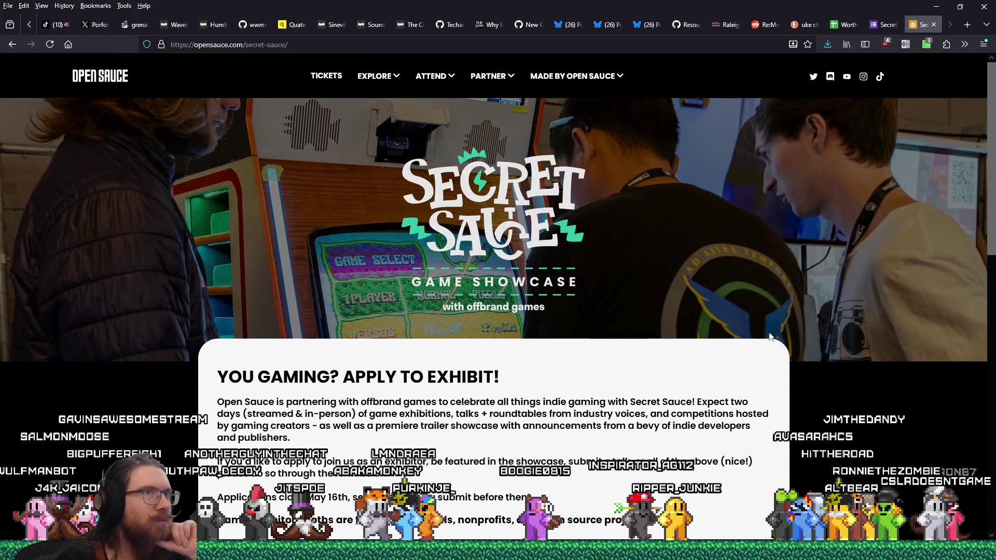
left_click(891, 23)
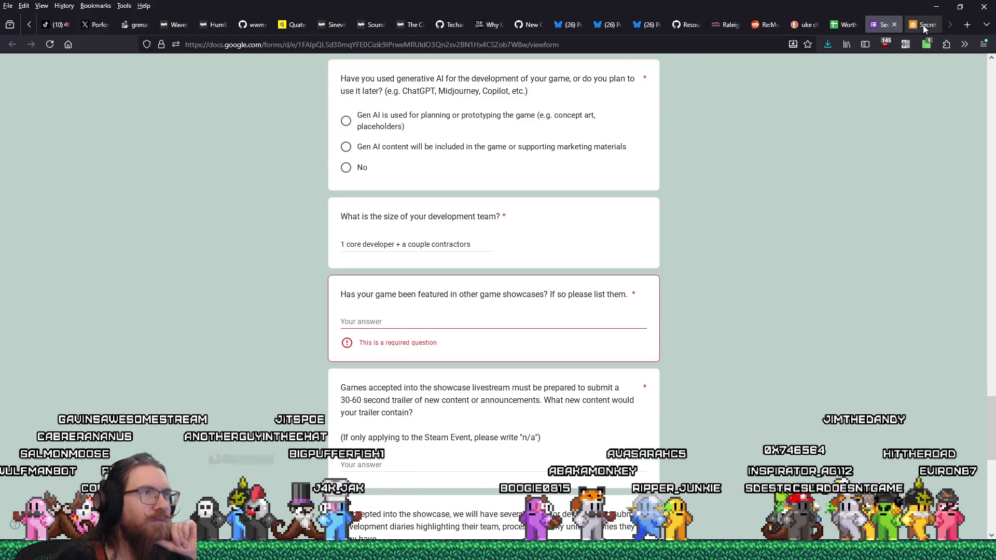
mouse_move(928, 26)
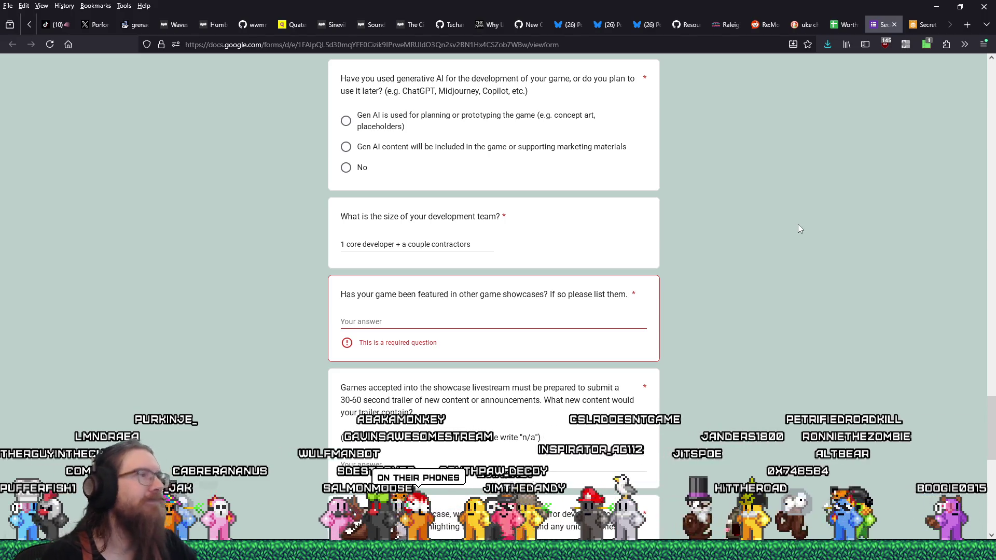
left_click(920, 24)
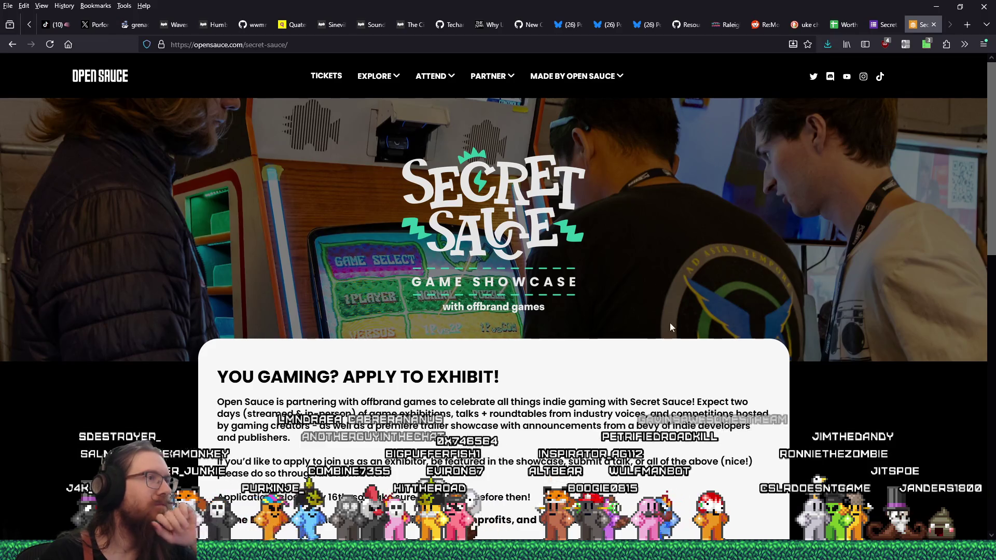
Recheck the exhibitor details on the Open Sauce Secret Sauce page, then go back to the search results.
scroll(670, 327, "down", 5)
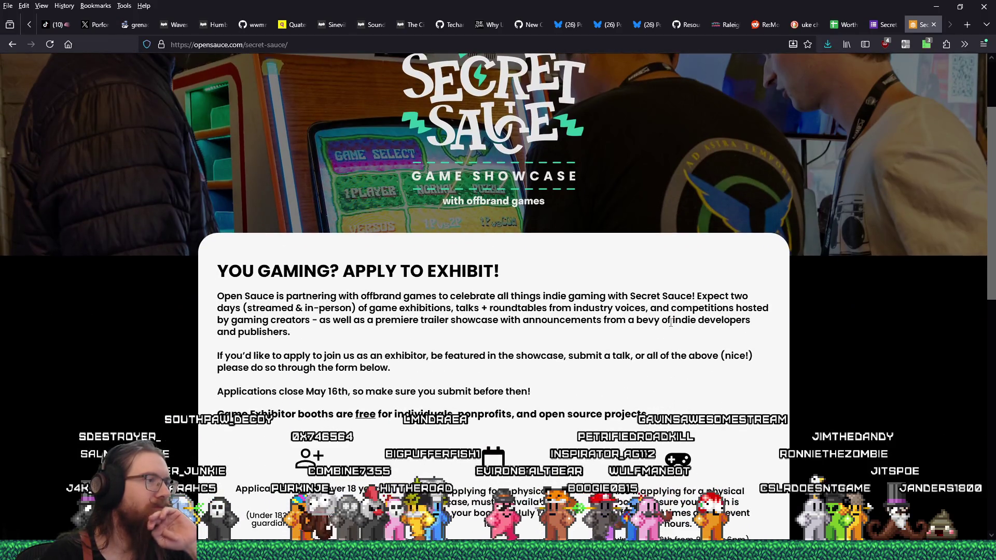
scroll(670, 325, "down", 1)
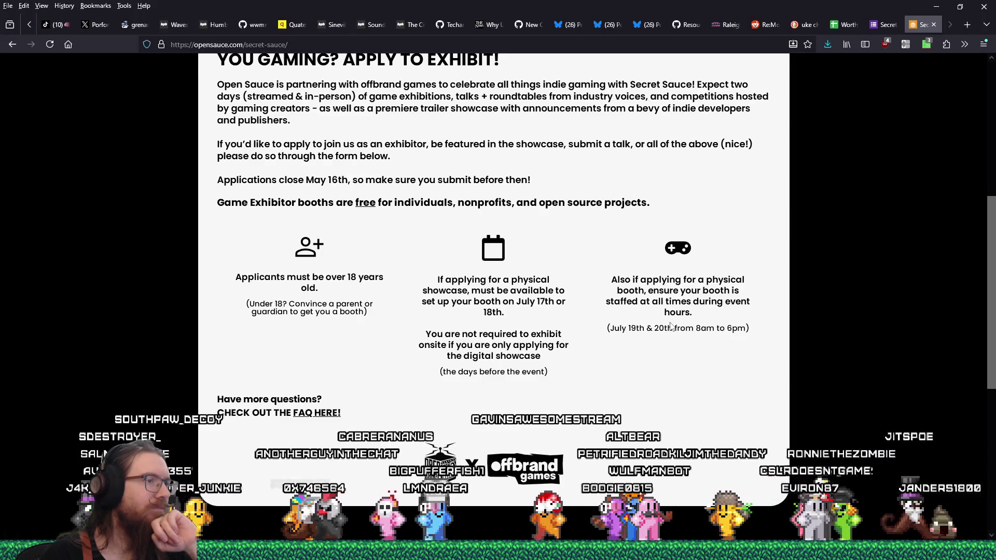
scroll(670, 325, "up", 6)
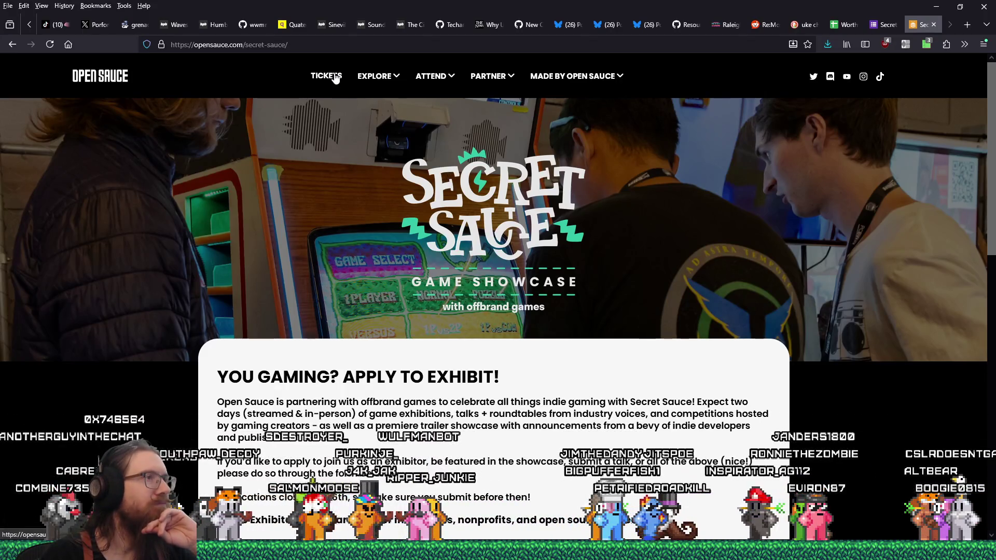
mouse_move(542, 77)
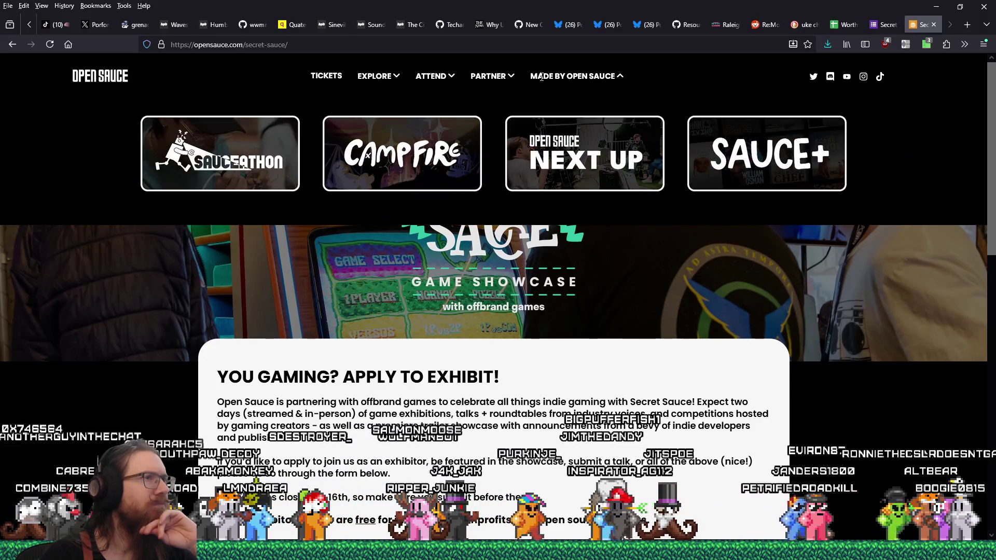
mouse_move(486, 80)
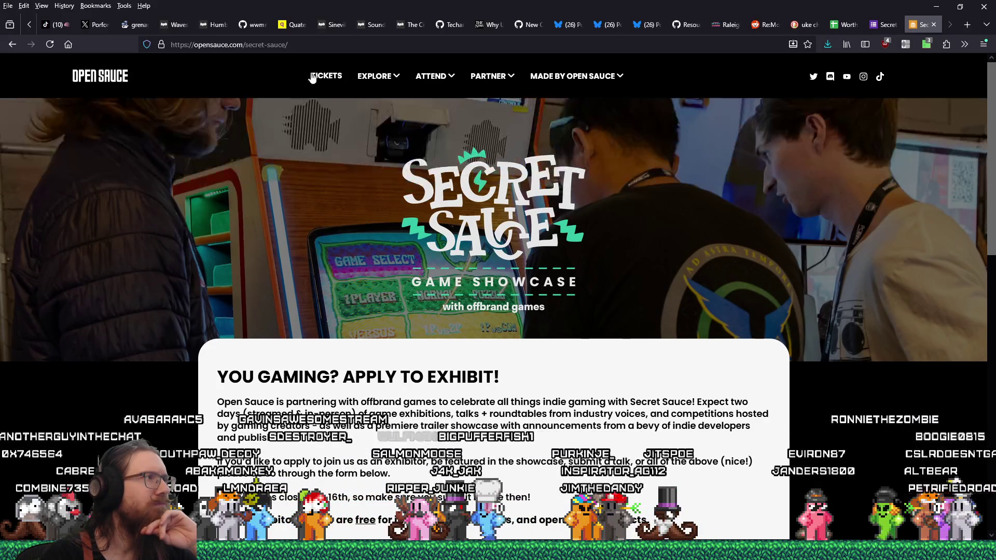
left_click(13, 45)
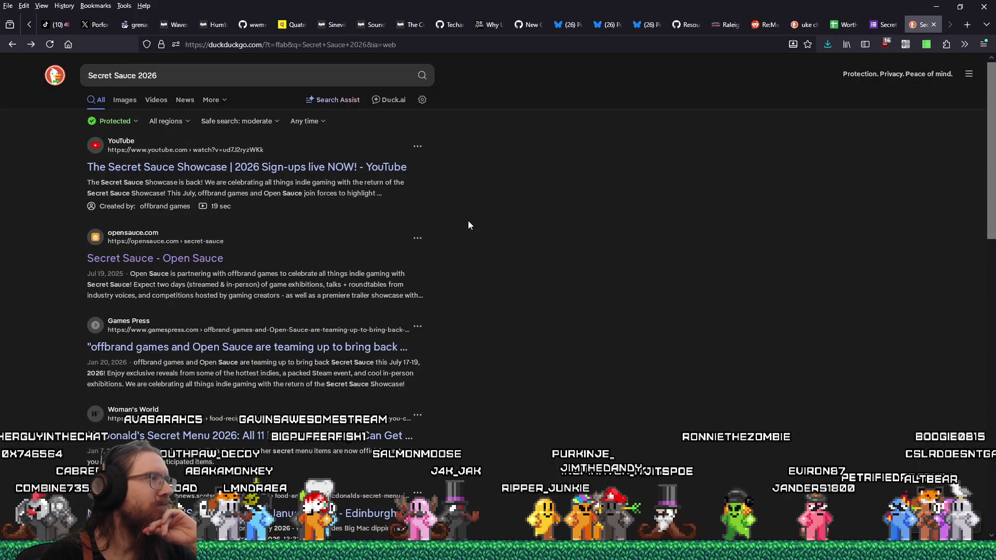
Skim the 'Secret Sauce Showcase | 2026 Sign-ups live NOW!' YouTube video page, then return to results.
left_click(356, 173)
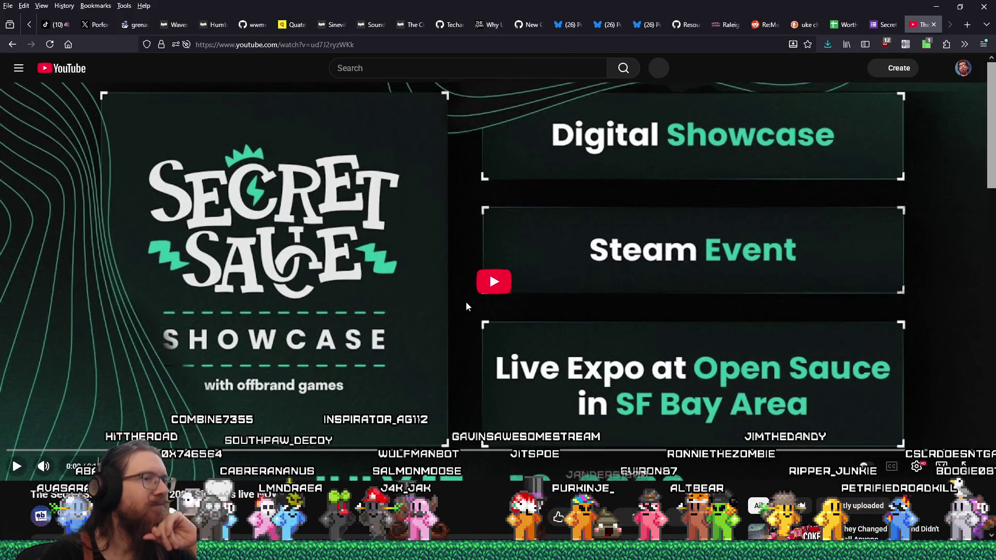
scroll(466, 306, "down", 3)
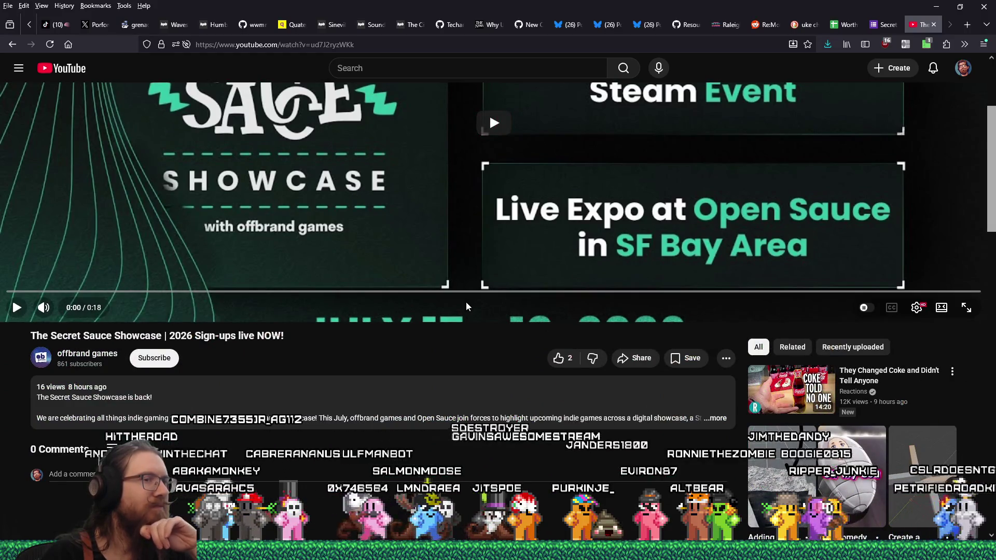
scroll(465, 306, "down", 2)
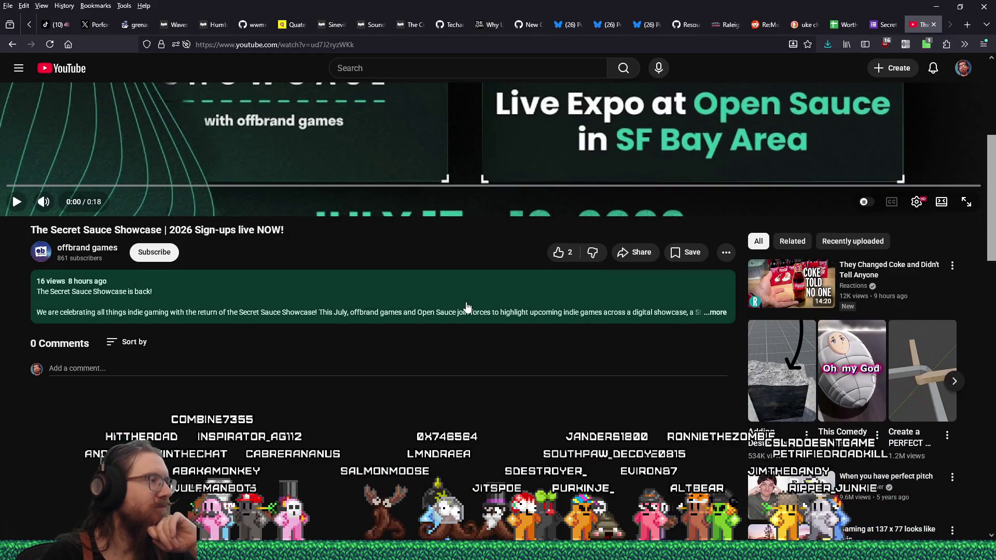
scroll(465, 307, "up", 5)
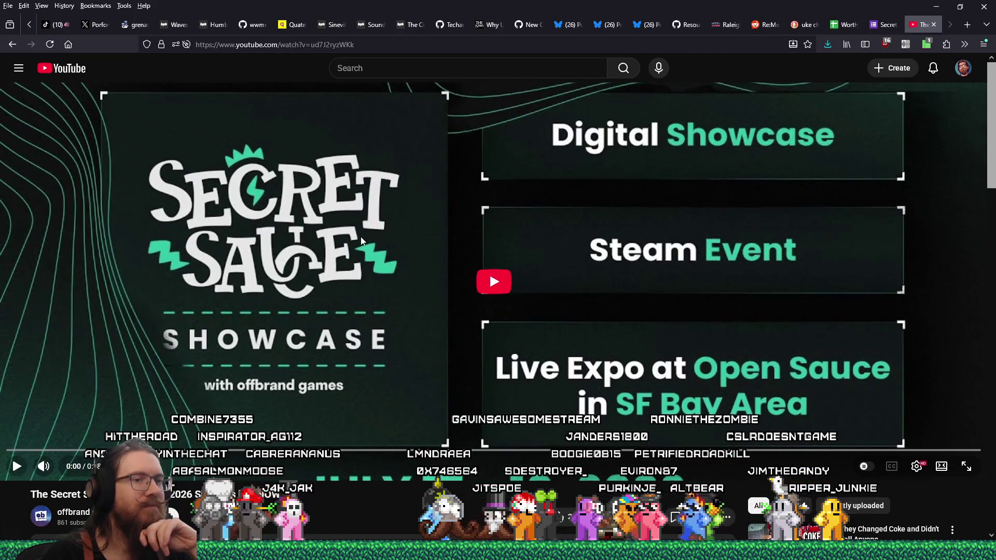
key("alt+Left")
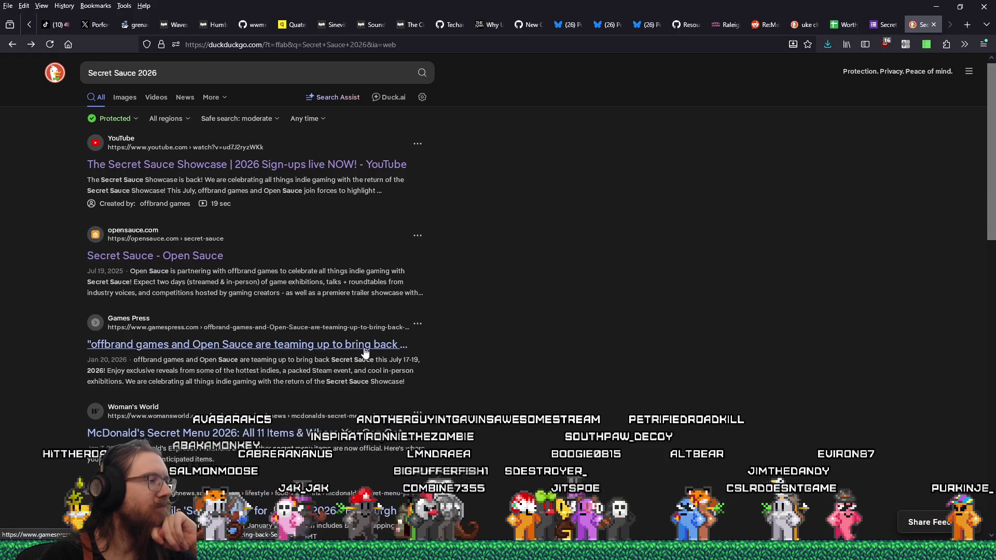
Replace 2026 in the query with a quoted "Secret Sauce" showcase search and run it.
scroll(365, 351, "down", 3)
scroll(365, 352, "down", 2)
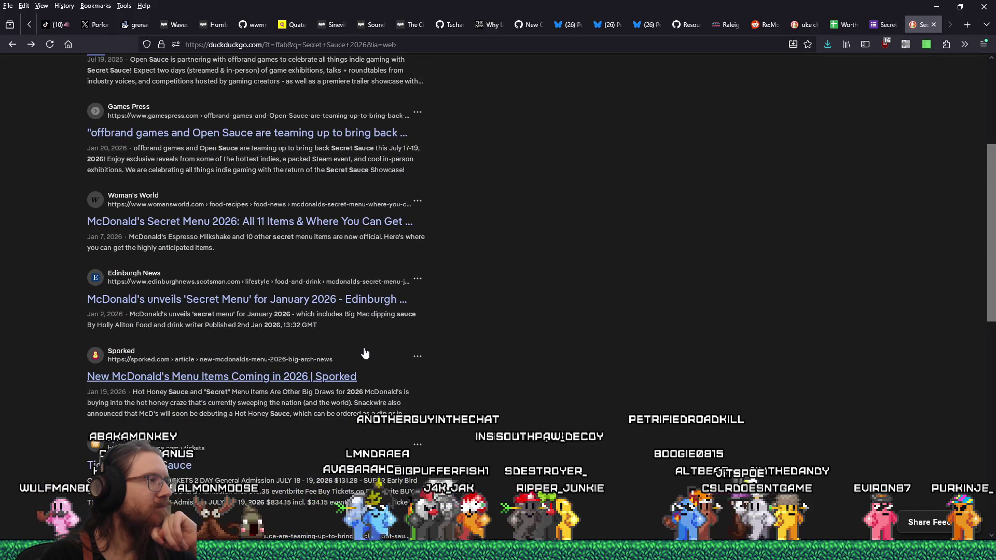
scroll(365, 352, "down", 2)
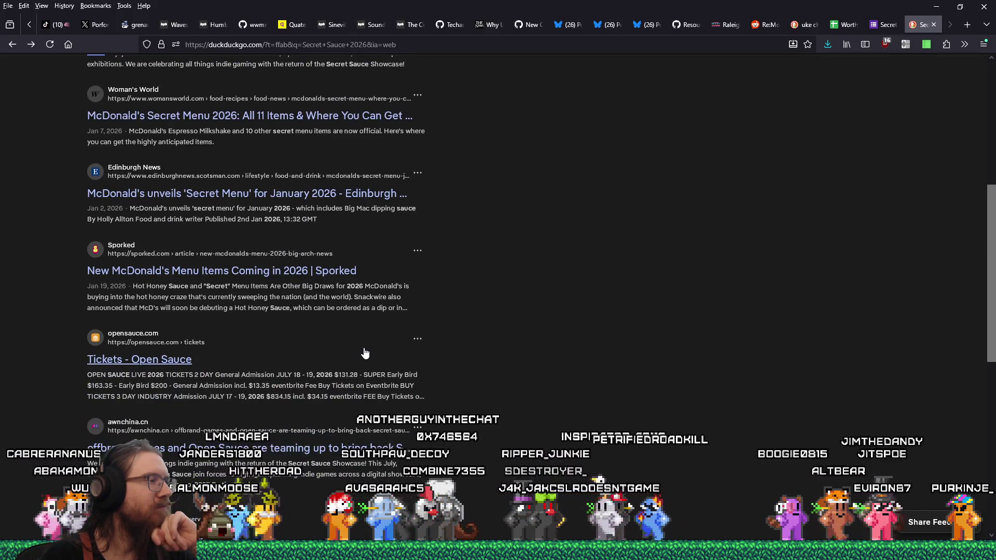
scroll(429, 349, "up", 7)
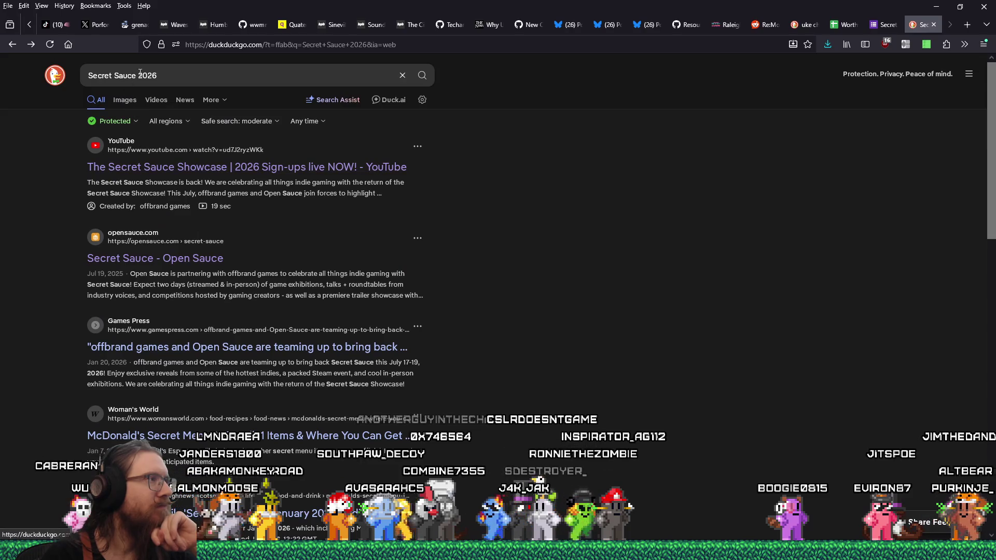
left_click(140, 75)
double_click(140, 76)
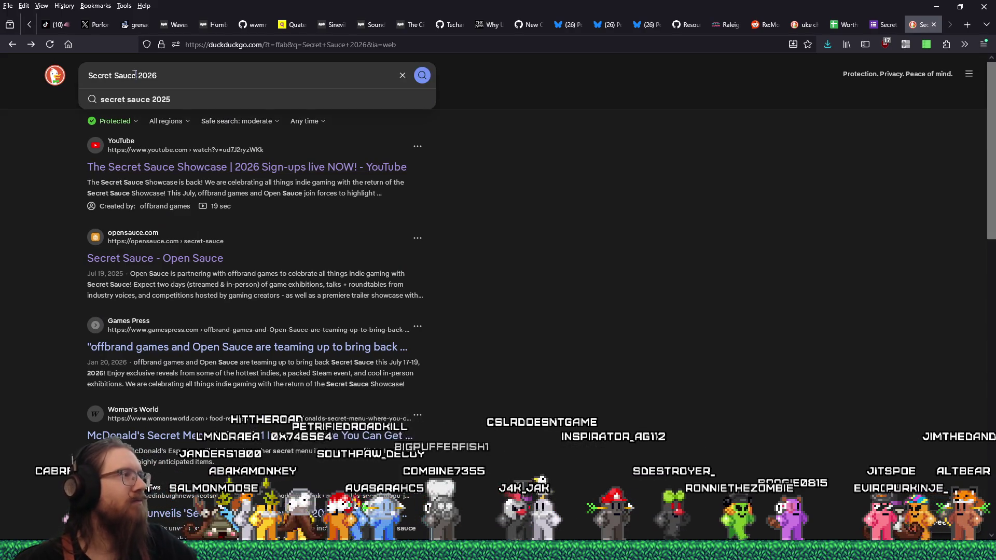
type("\"")
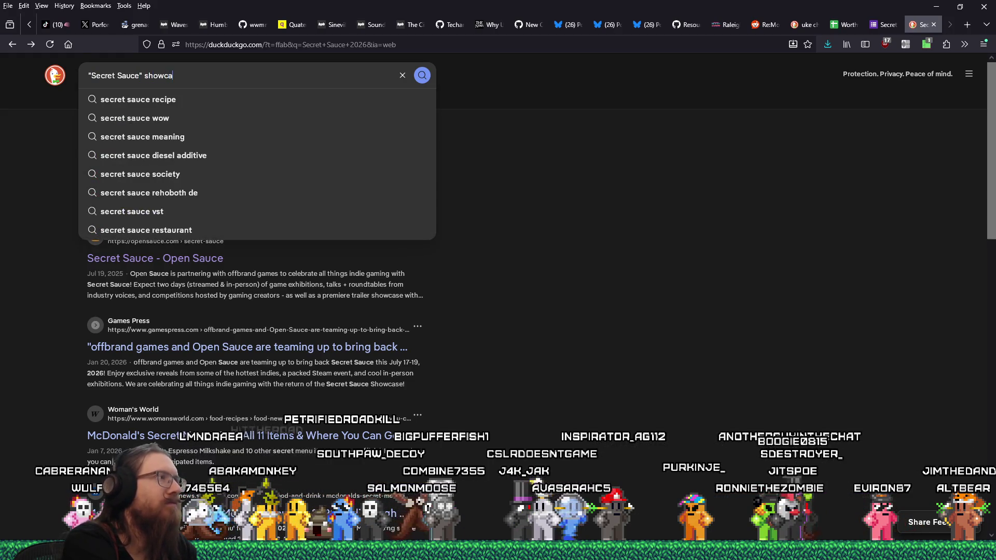
type("se")
key("Return")
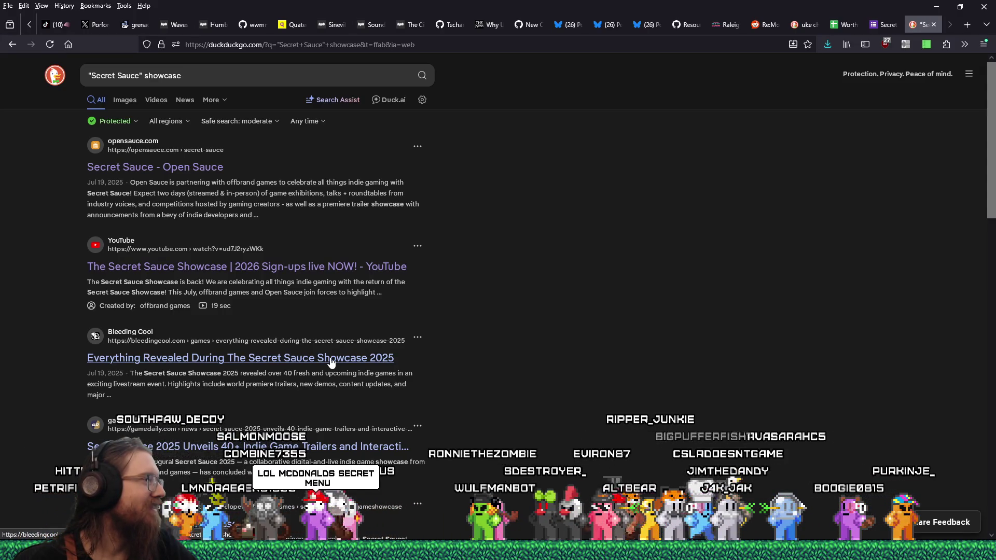
Open Bleeding Cool's Secret Sauce Showcase 2025 article and scroll to its showcased games like Aethermancer.
left_click(332, 362)
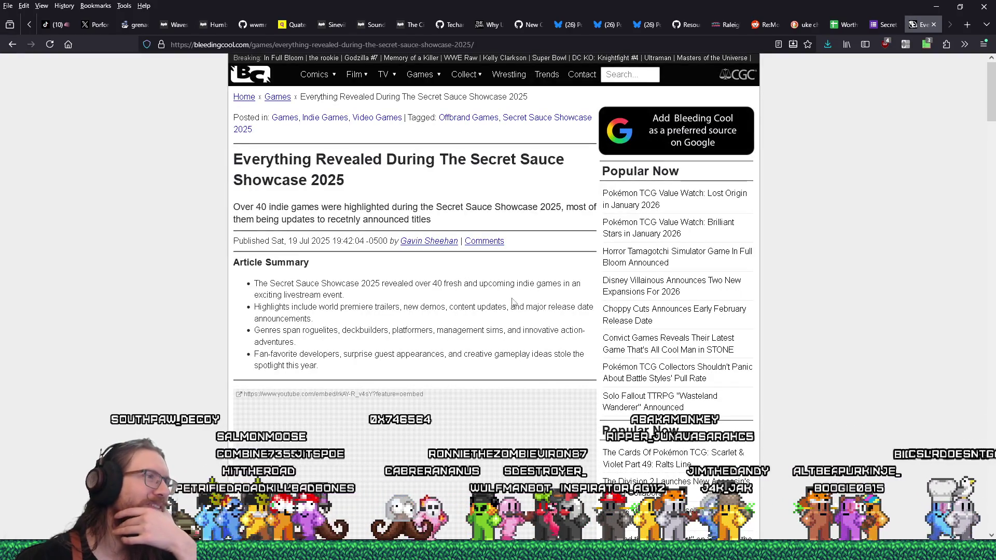
scroll(512, 302, "down", 1)
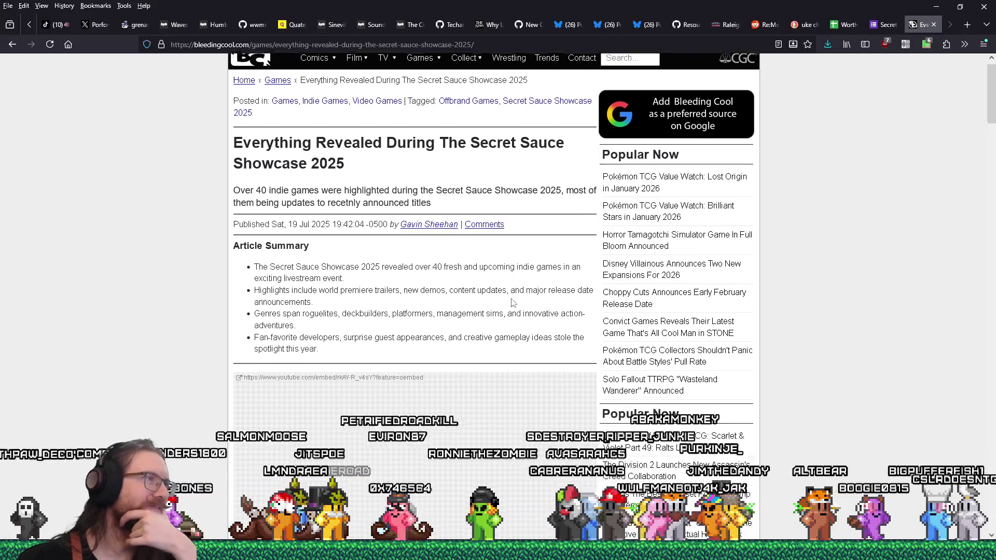
scroll(512, 301, "down", 2)
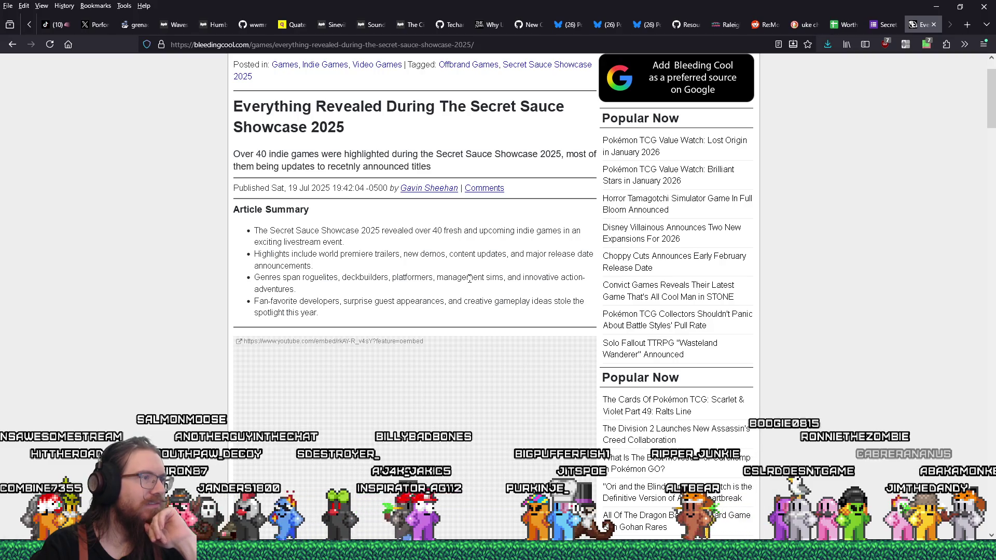
scroll(469, 280, "down", 1)
scroll(470, 283, "down", 5)
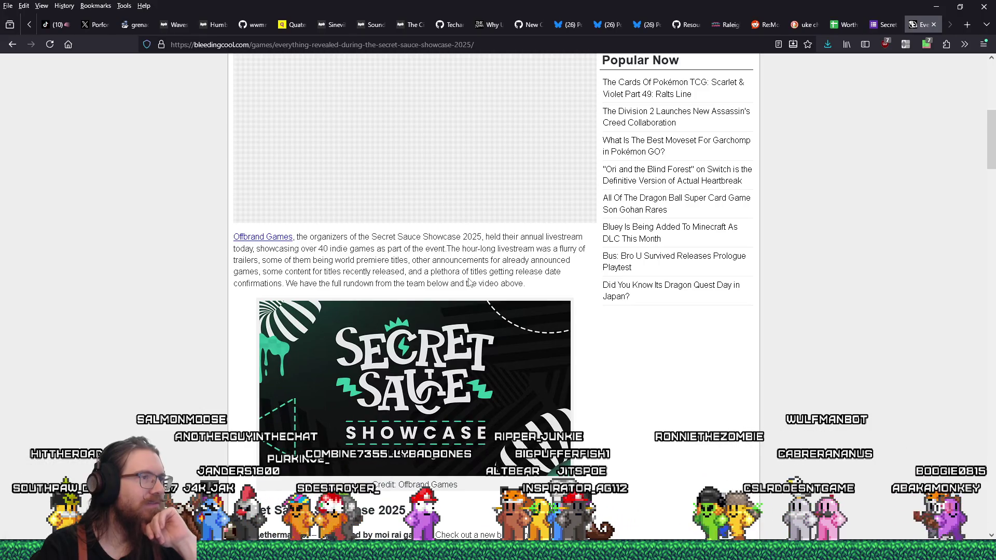
scroll(469, 283, "down", 5)
scroll(469, 279, "down", 2)
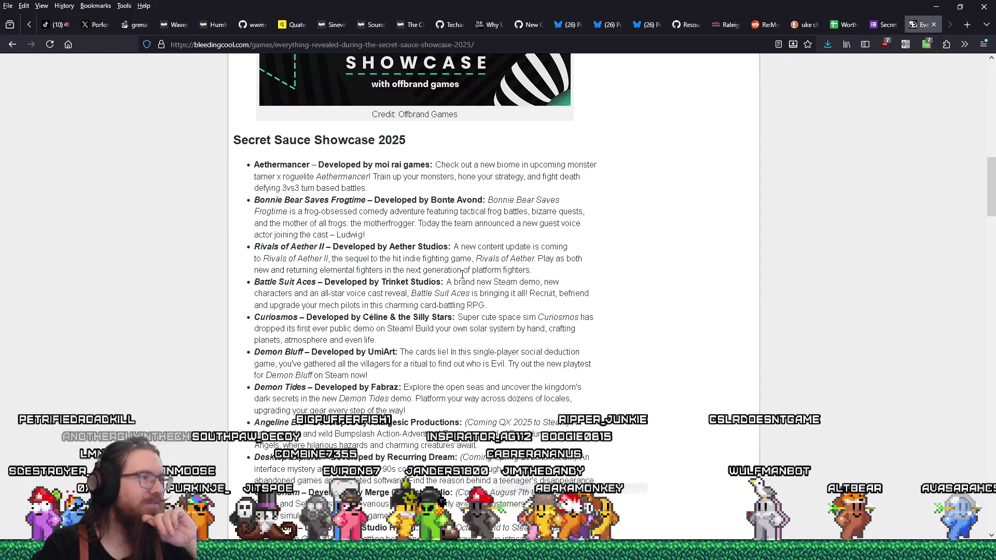
scroll(462, 274, "down", 1)
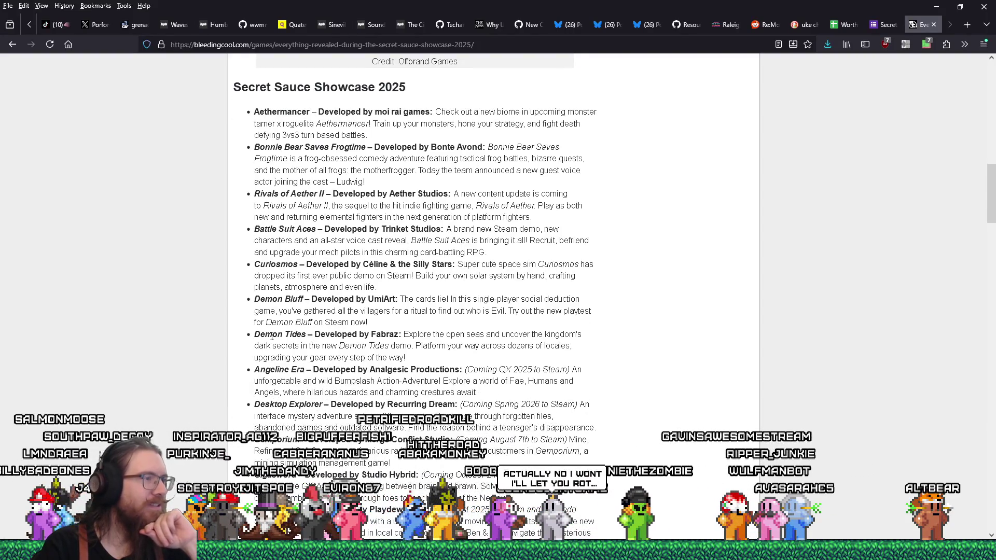
scroll(368, 332, "down", 2)
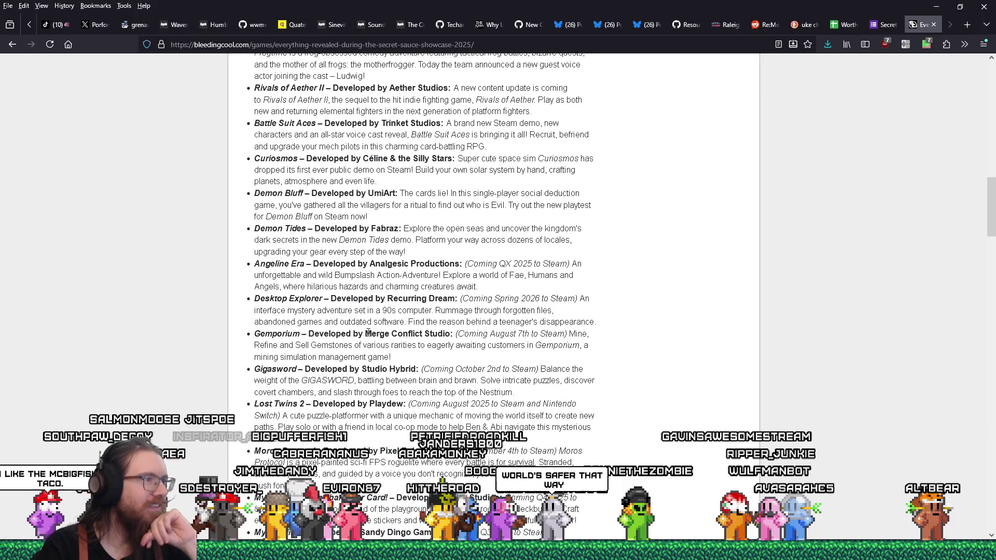
scroll(368, 332, "down", 1)
scroll(368, 332, "down", 8)
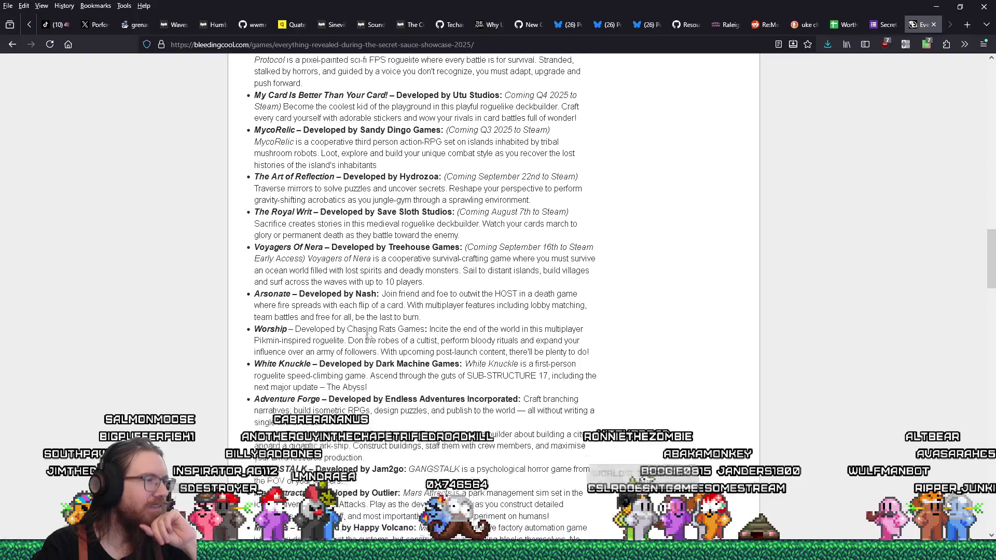
scroll(368, 336, "down", 3)
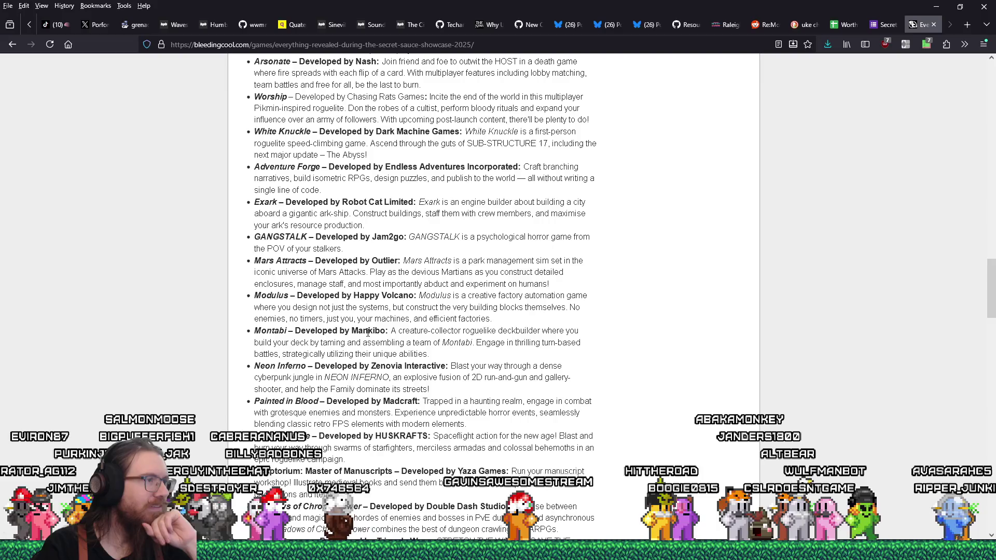
scroll(369, 332, "down", 1)
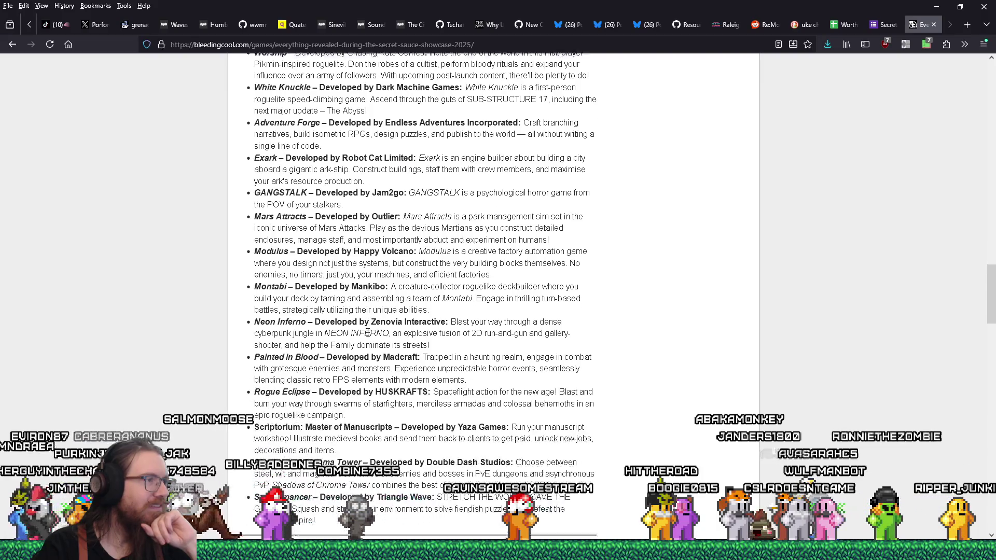
scroll(368, 332, "down", 1)
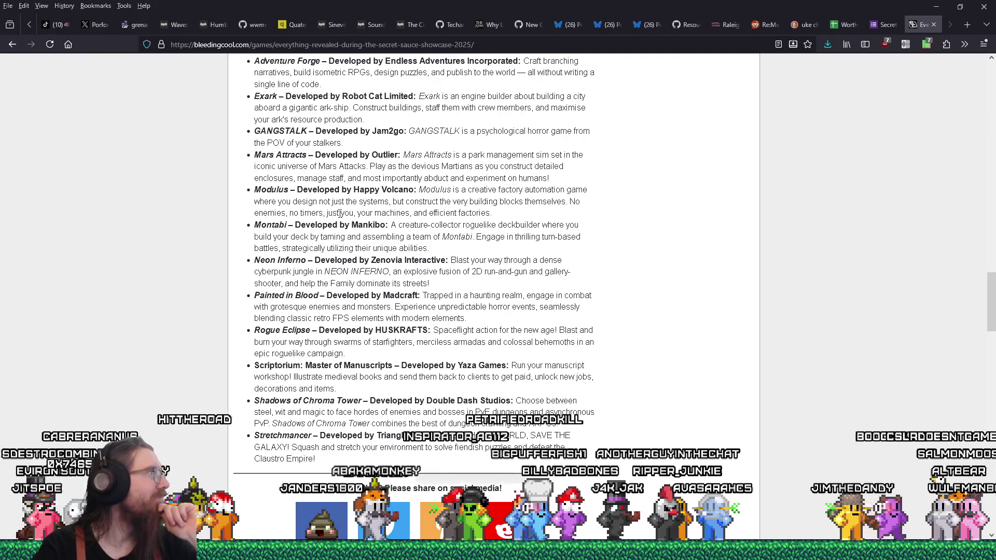
scroll(507, 194, "down", 4)
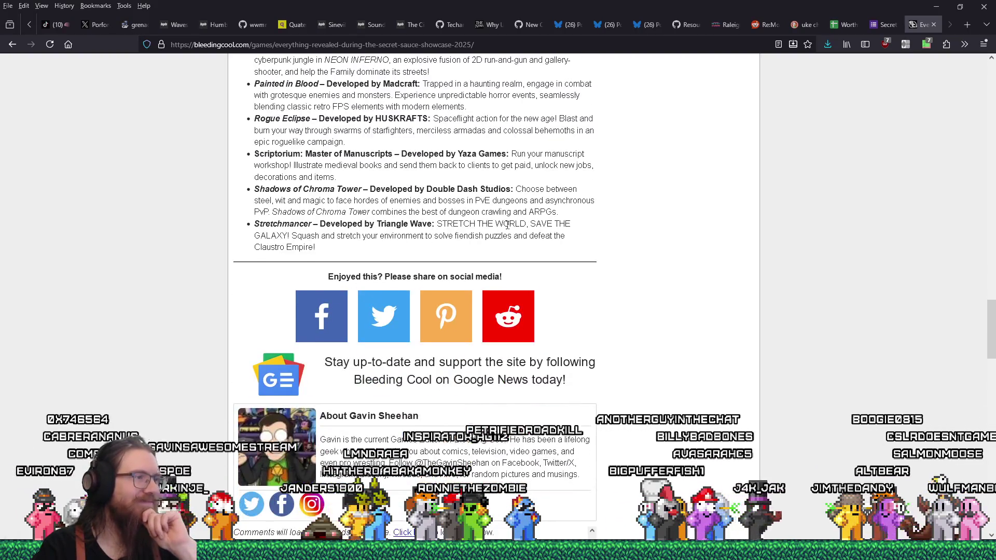
scroll(507, 225, "down", 4)
scroll(507, 224, "up", 14)
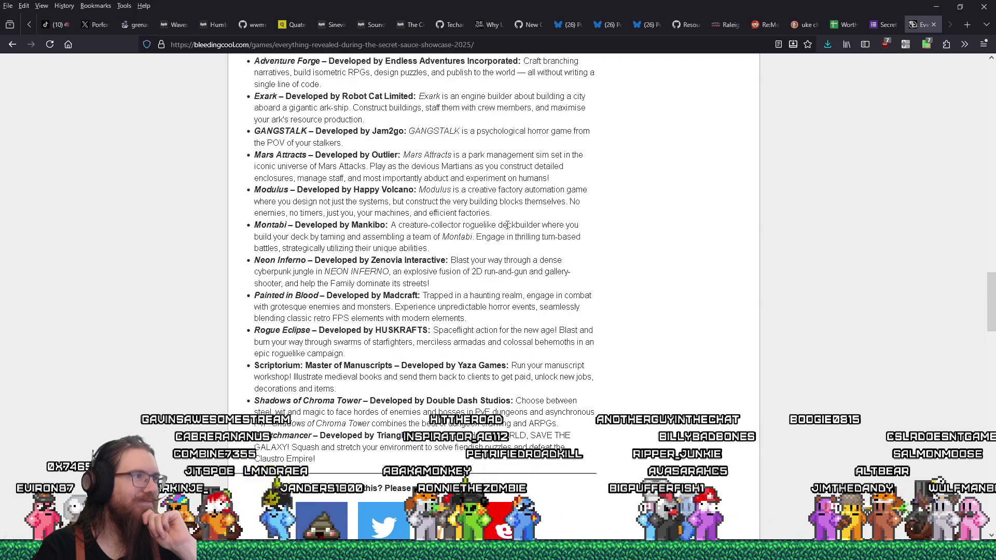
scroll(507, 225, "up", 4)
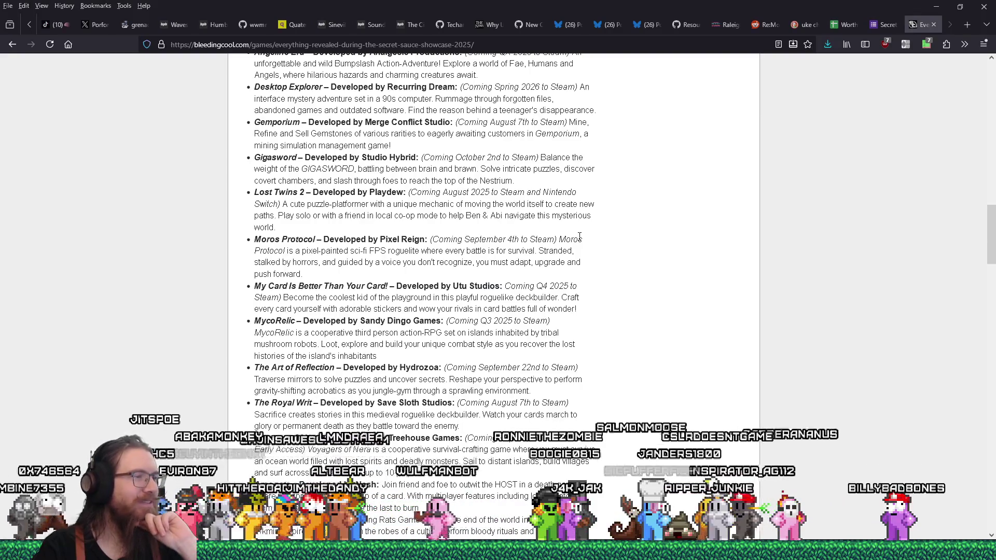
scroll(579, 236, "down", 2)
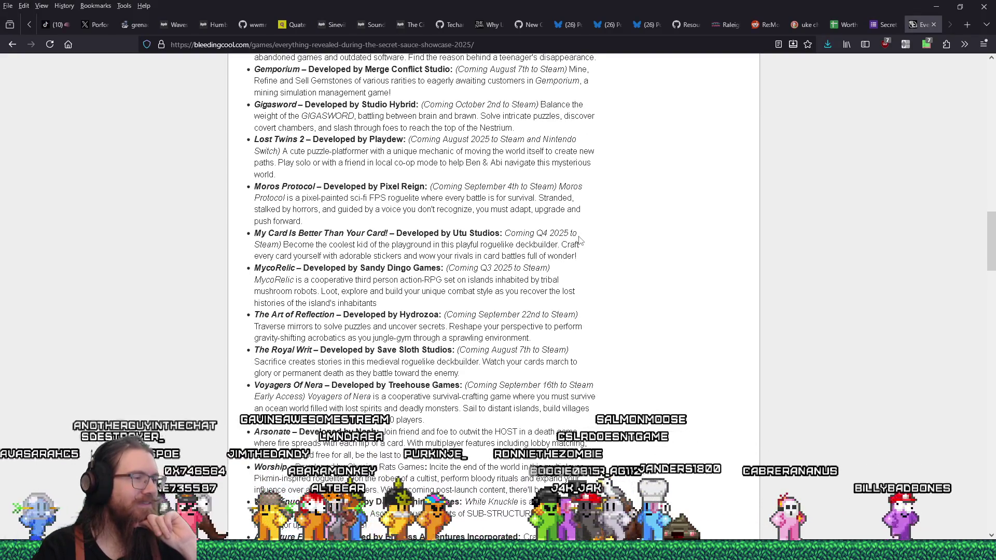
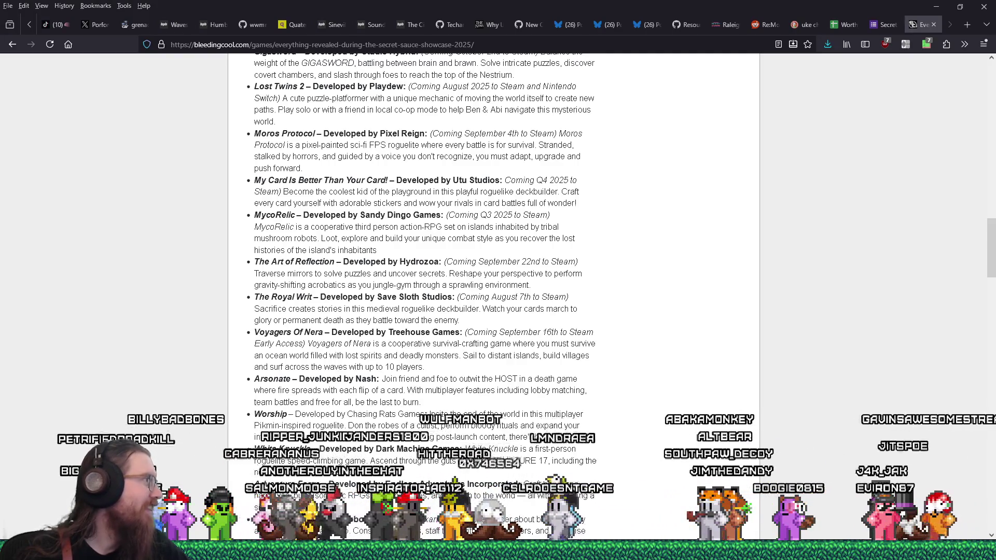
Play the video posted in the Discord channel, then return to the article.
key("alt+Tab")
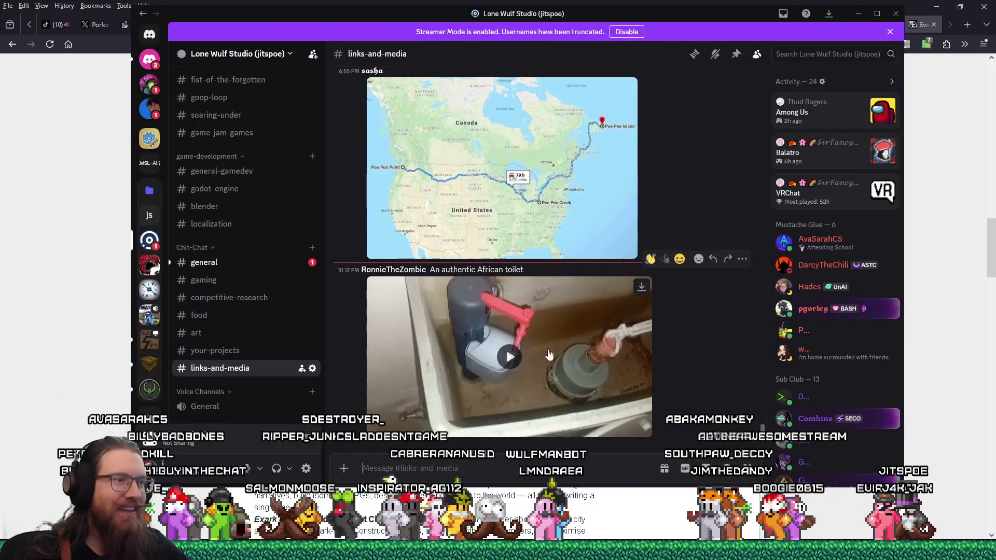
left_click(499, 368)
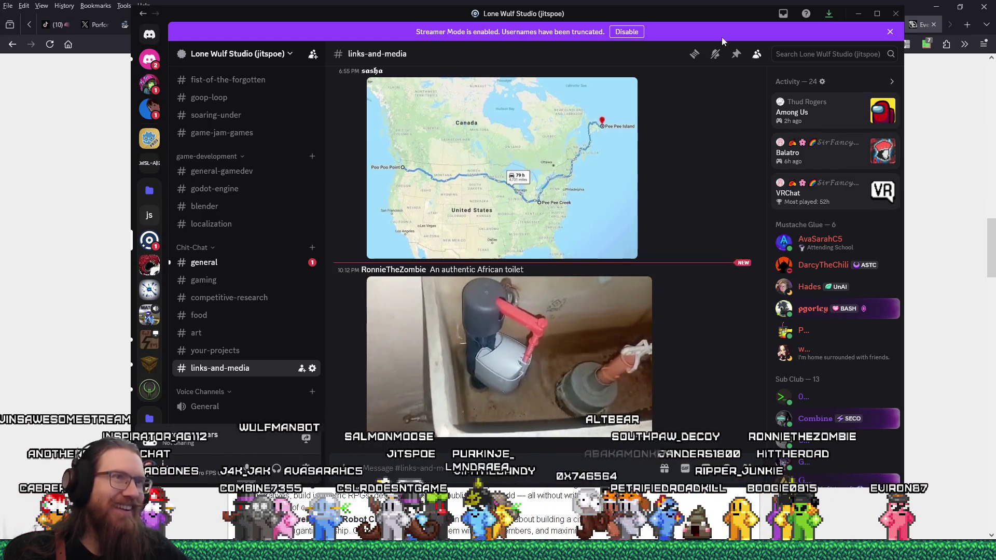
left_click_drag(720, 19, 725, 2)
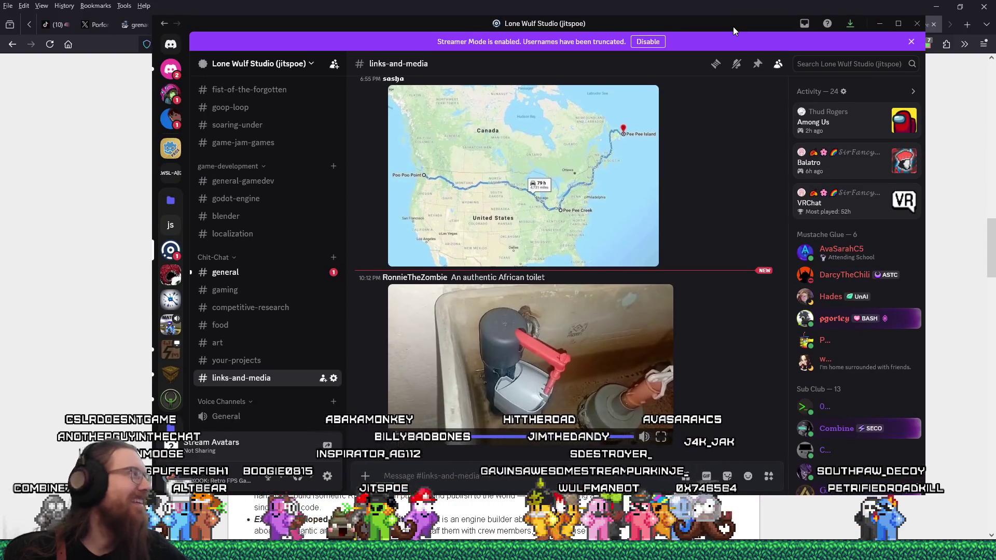
key("alt+Tab")
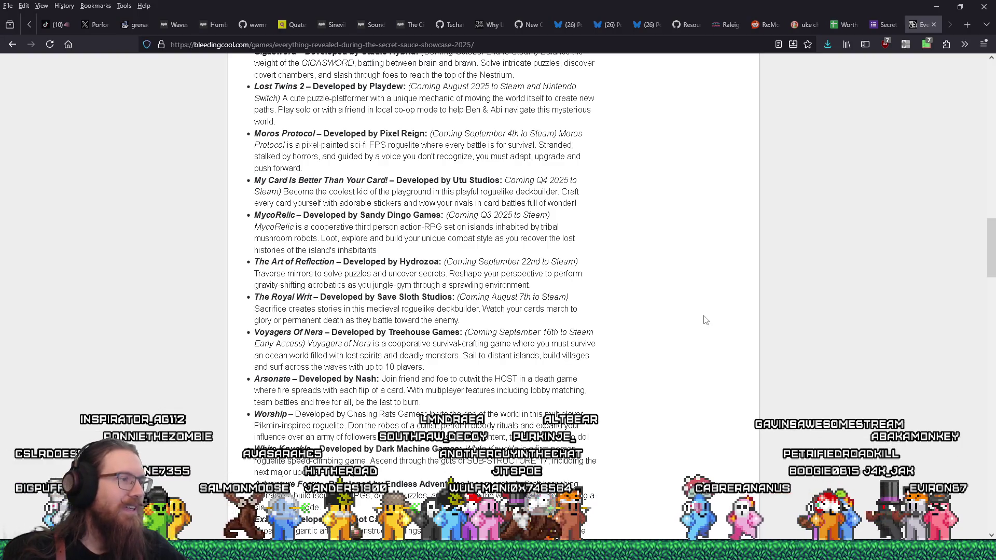
Close the article and list previous showcases as 'Lovecraftian Days, Boomshot, Godot showreel'.
scroll(703, 318, "down", 10)
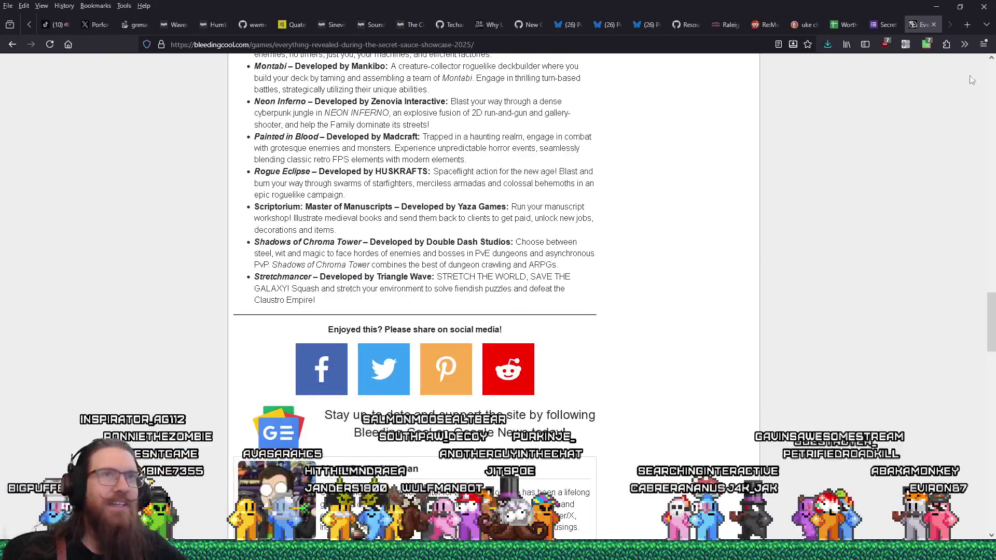
left_click(934, 25)
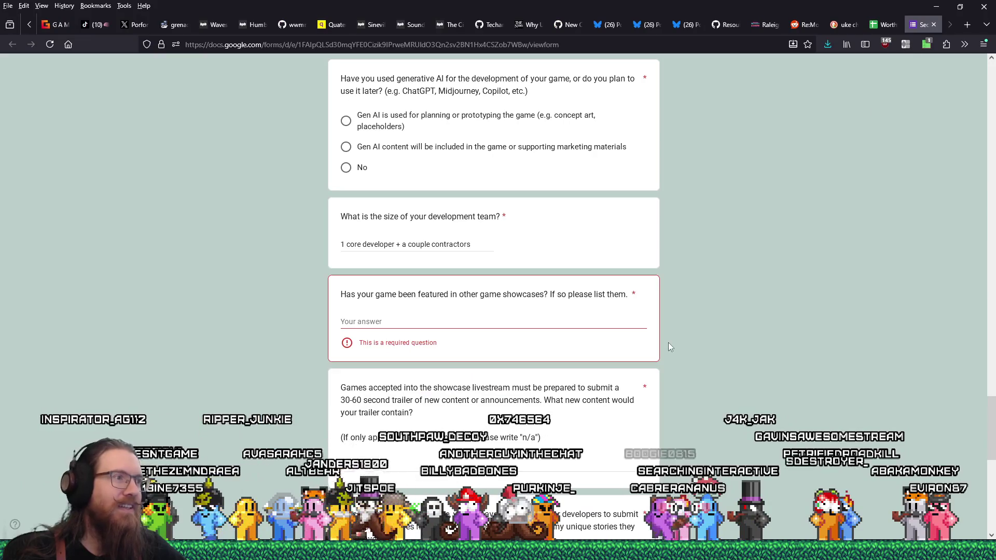
scroll(629, 392, "up", 2)
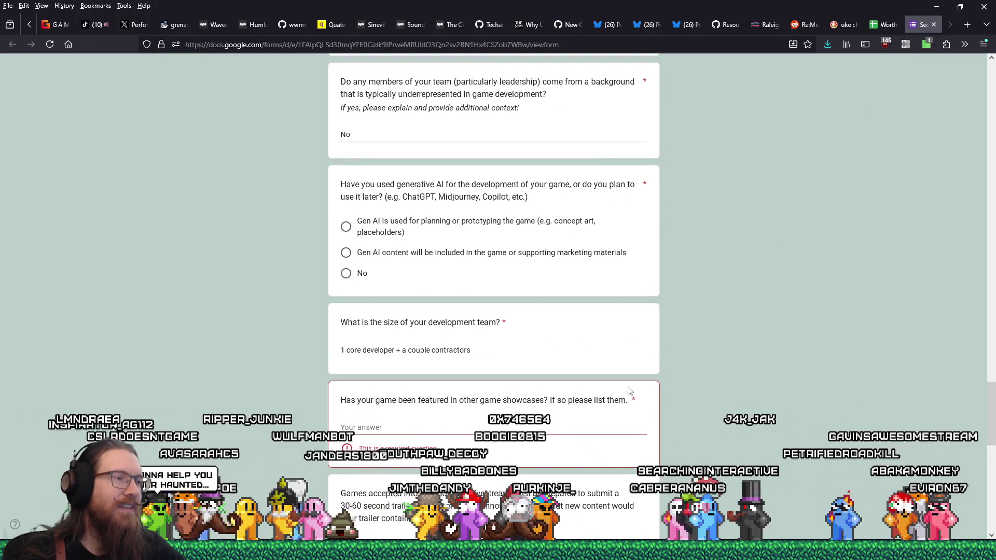
left_click(636, 419)
type("Lovecraftian Days")
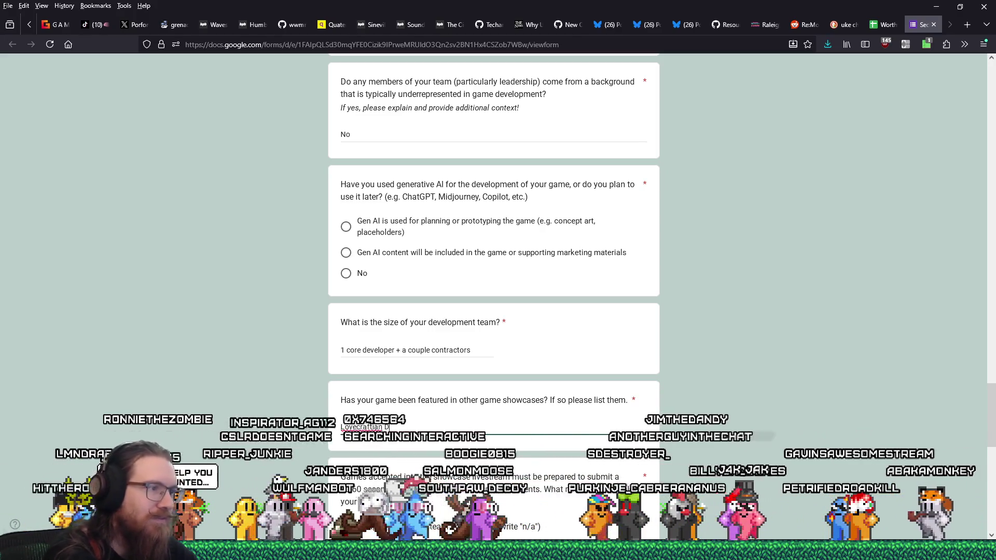
key("BackSpace")
type(",")
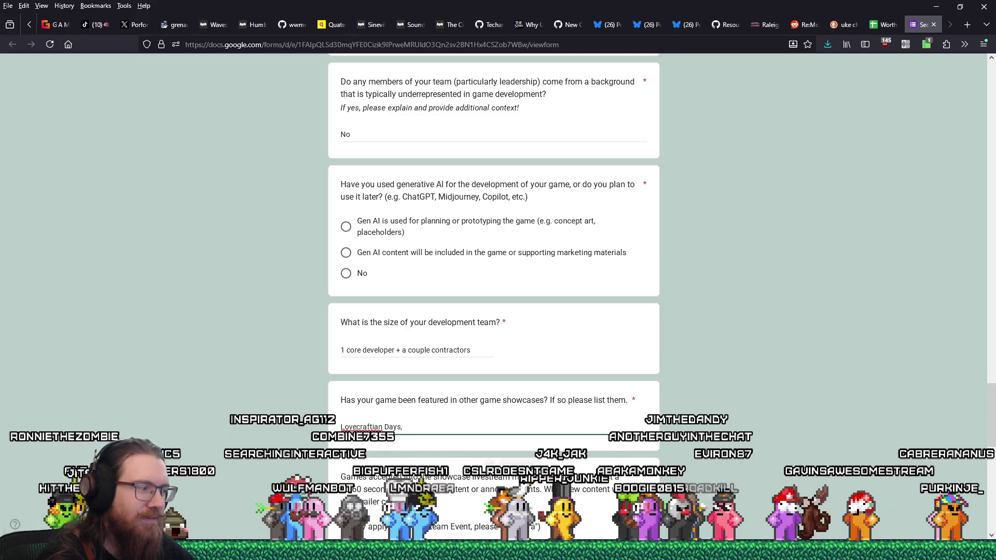
type(" Boomshot")
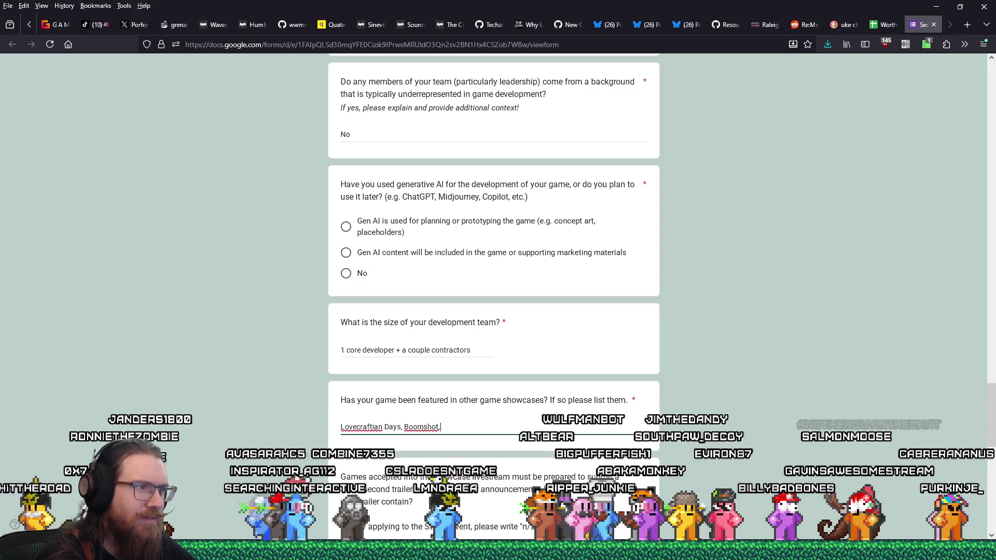
type(",")
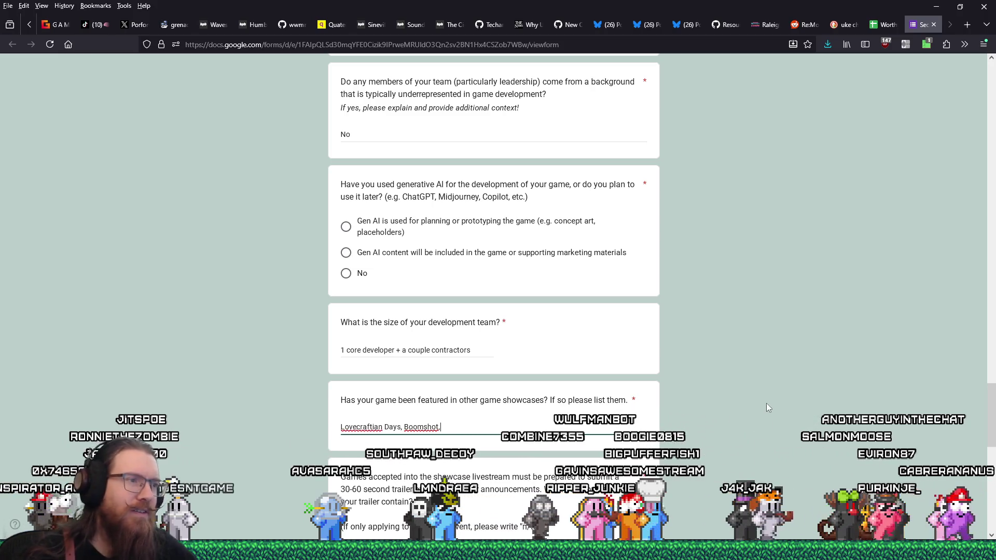
type("Godot sh")
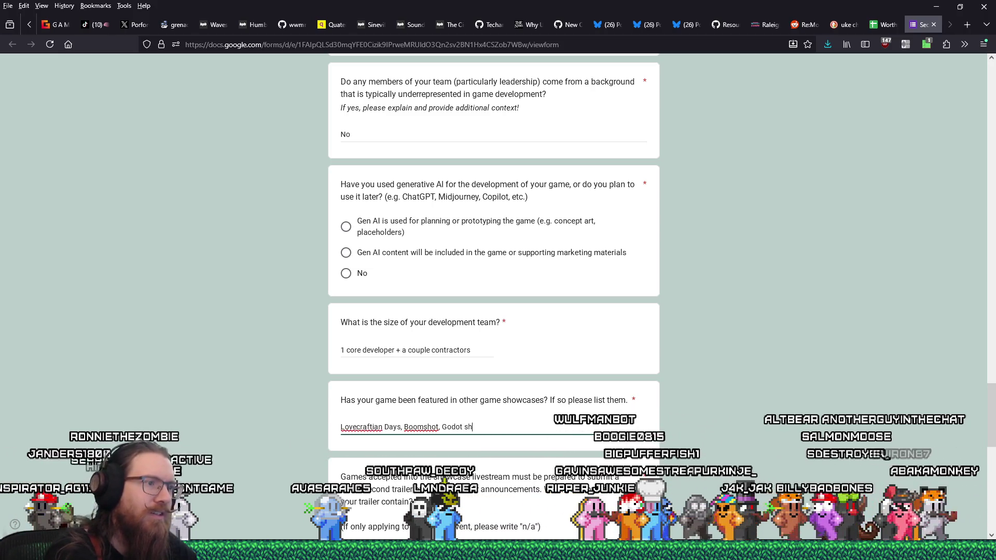
type("owreel")
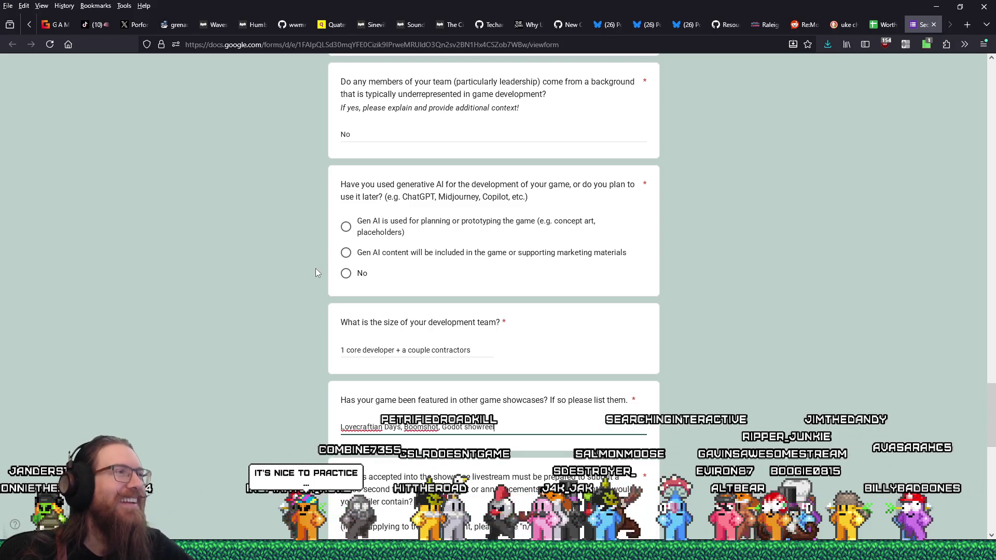
Mark Gen AI as used for planning/prototyping and answer 'Likely new level content and/or new enemies.'.
left_click(344, 229)
scroll(283, 316, "down", 4)
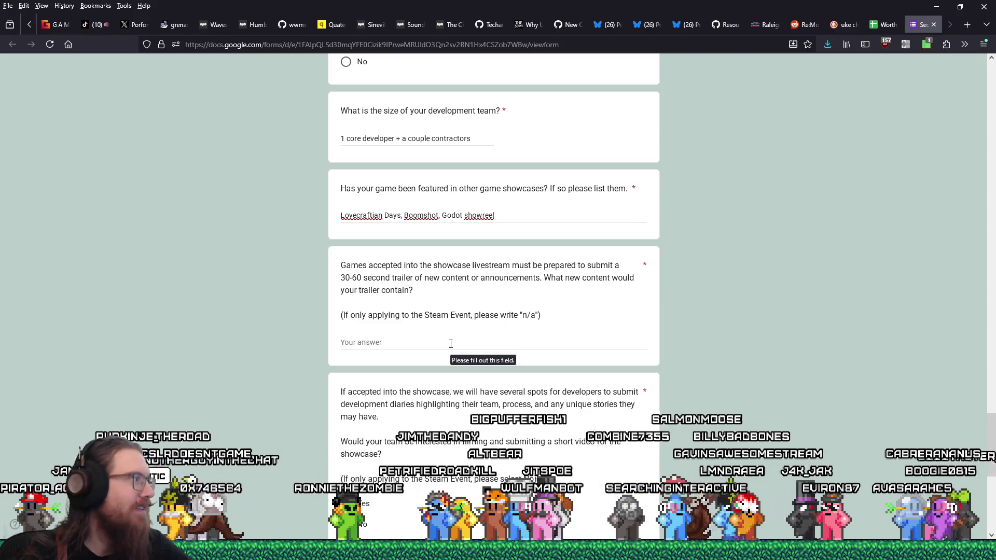
left_click(391, 342)
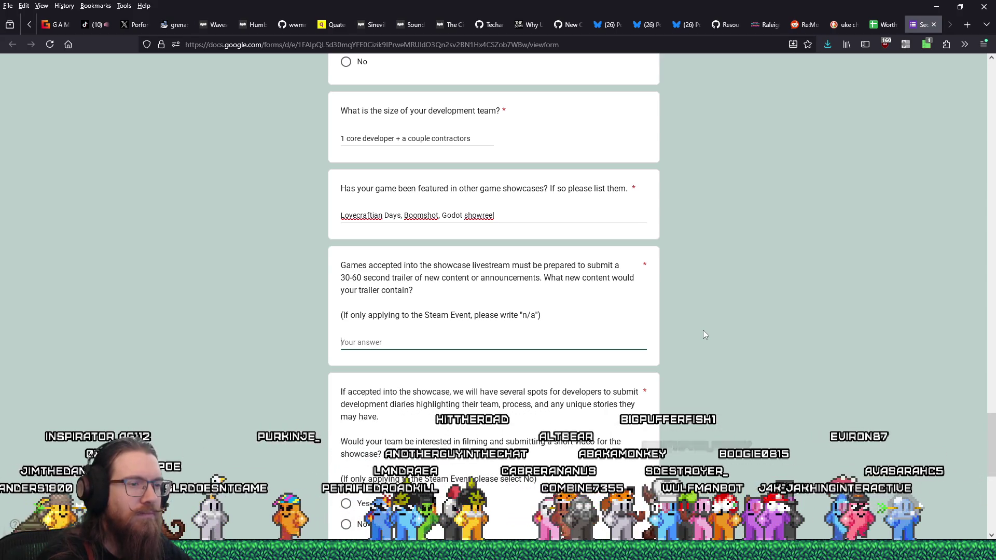
type("L")
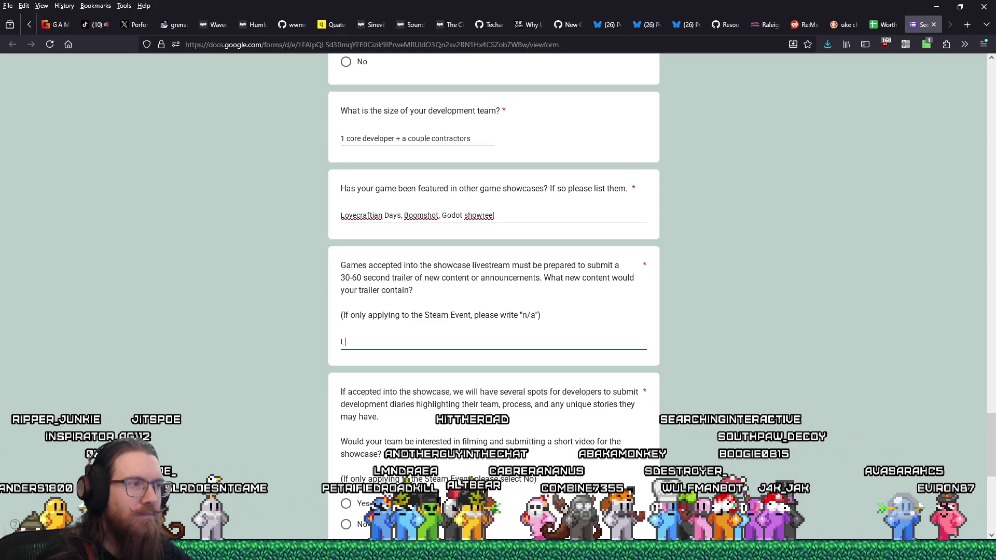
type("ikely new")
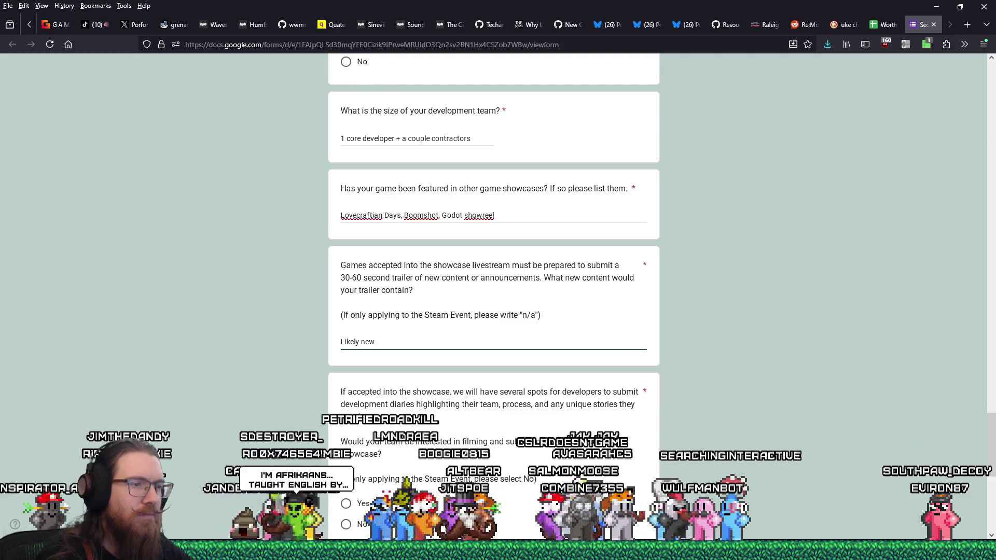
type(" level content ")
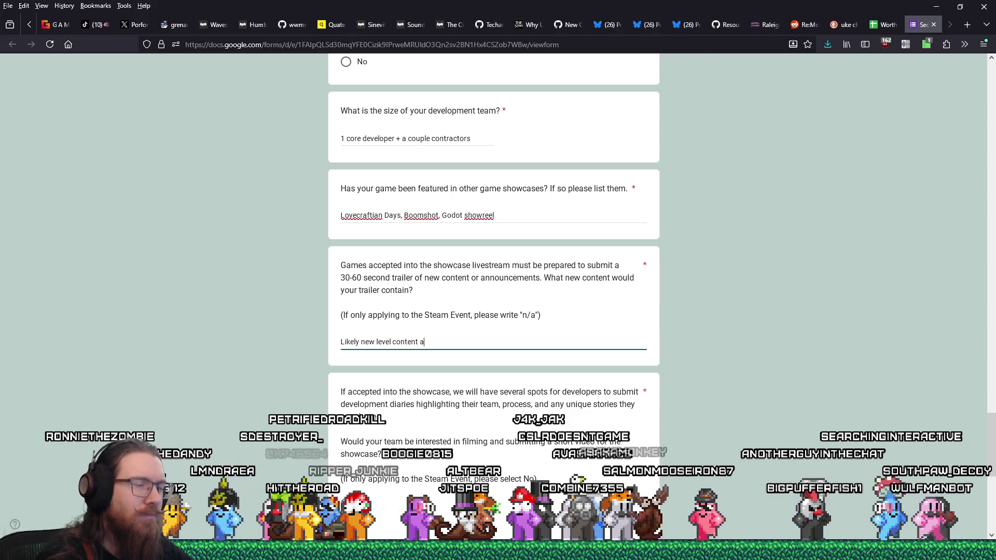
type("and")
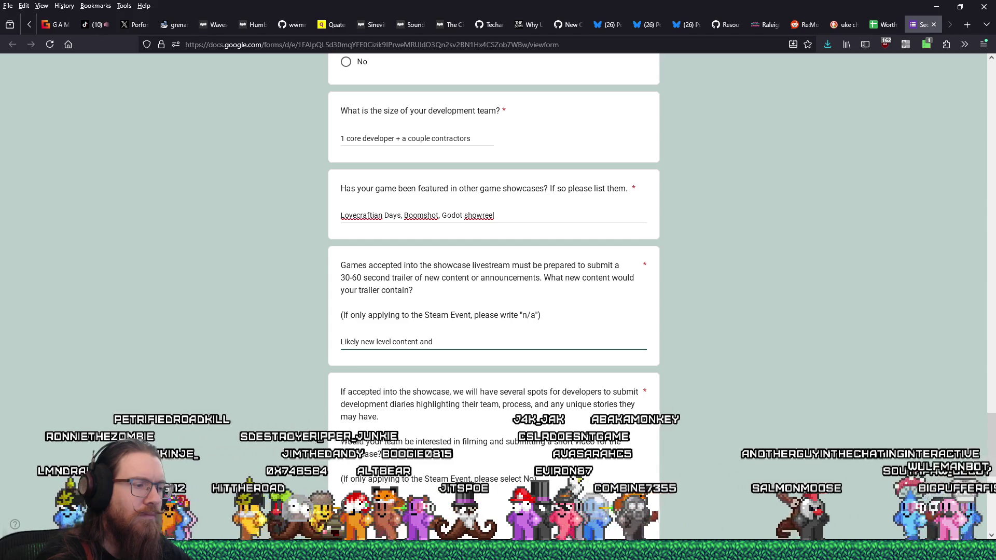
type("/or ")
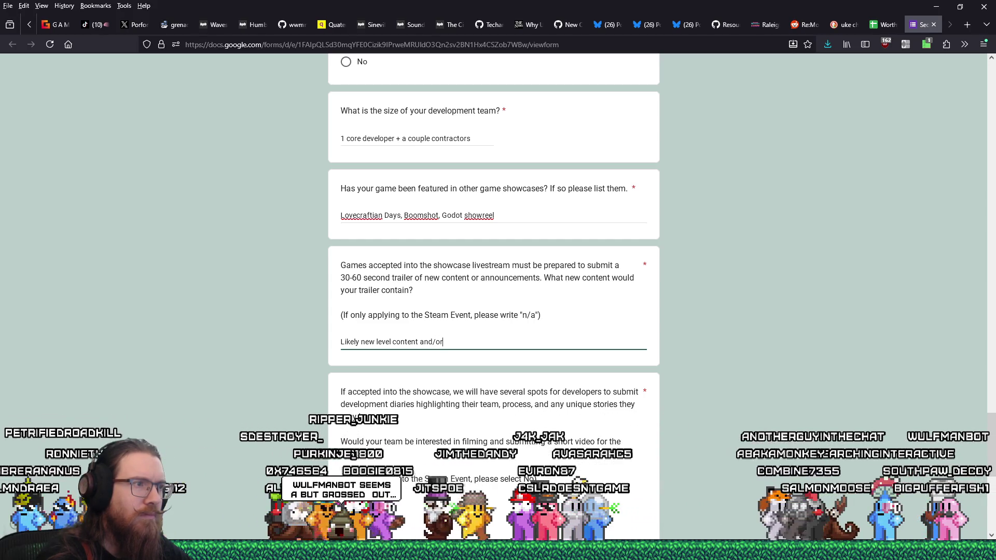
type("new enem")
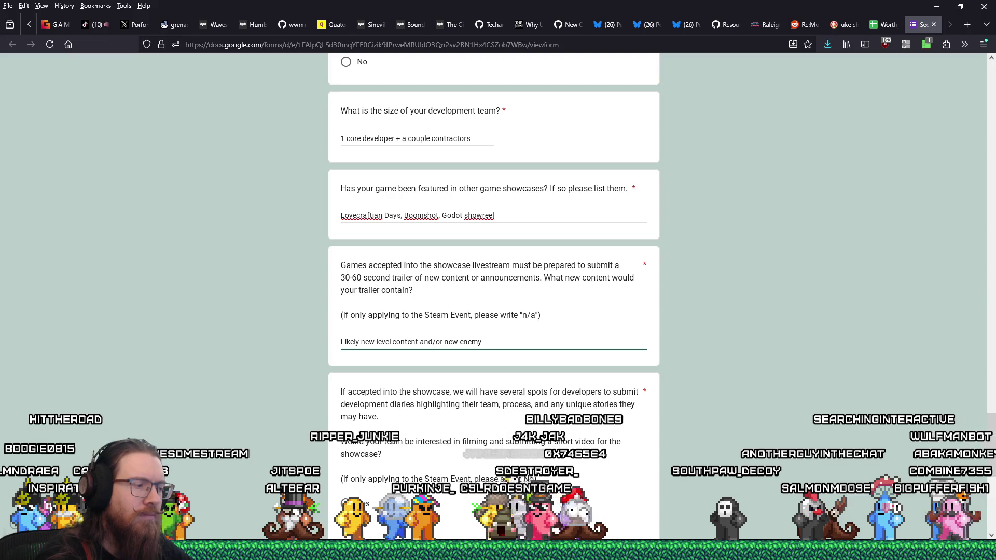
key("BackSpace")
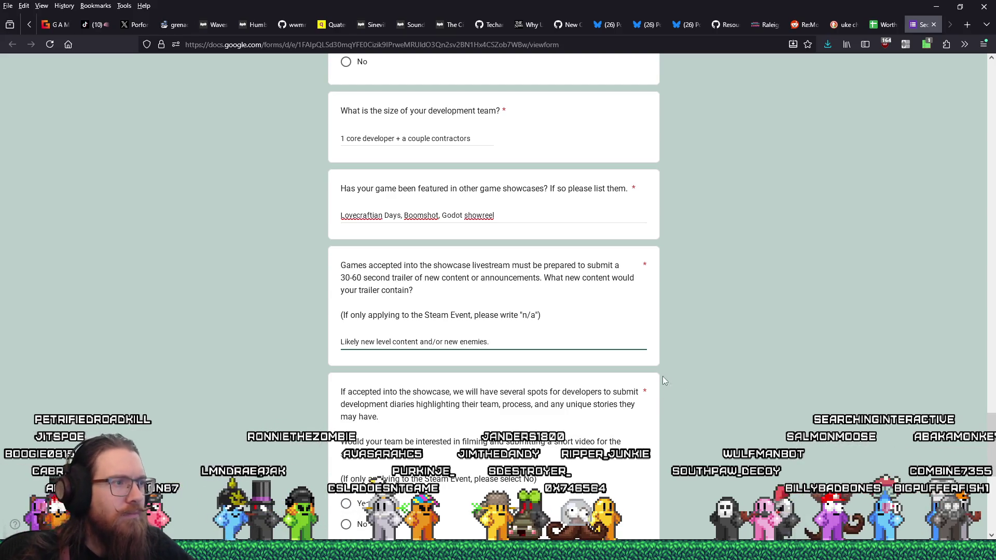
scroll(658, 368, "down", 2)
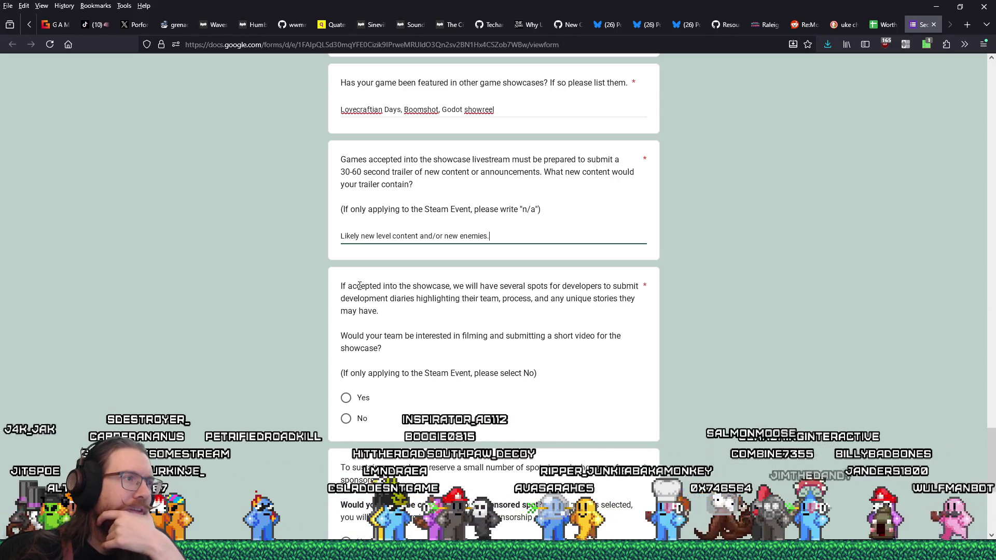
Answer Yes to the developer-diary video question and No to the sponsored spot.
left_click_drag(357, 288, 512, 288)
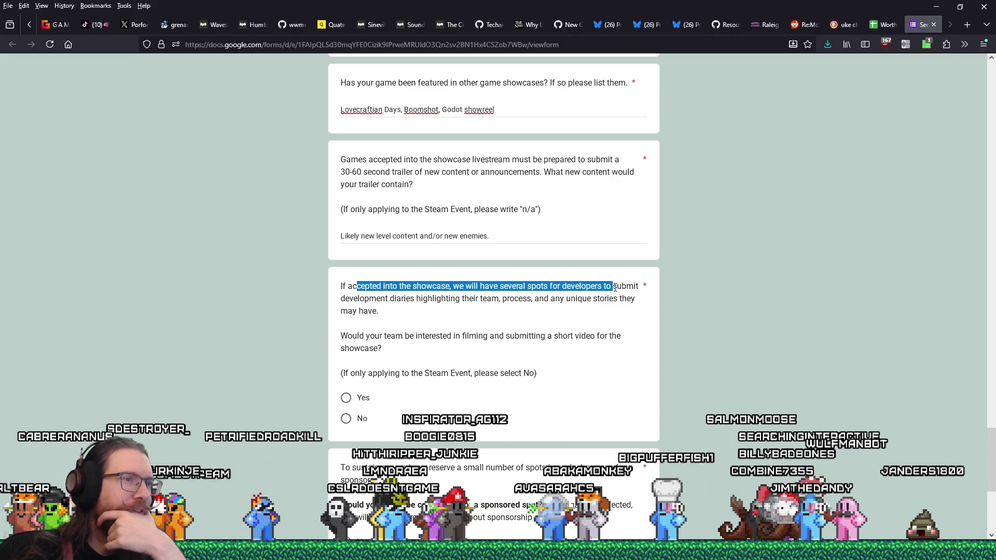
mouse_move(615, 288)
left_mouse_down()
mouse_move(384, 301)
mouse_move(460, 302)
mouse_move(408, 317)
left_mouse_up()
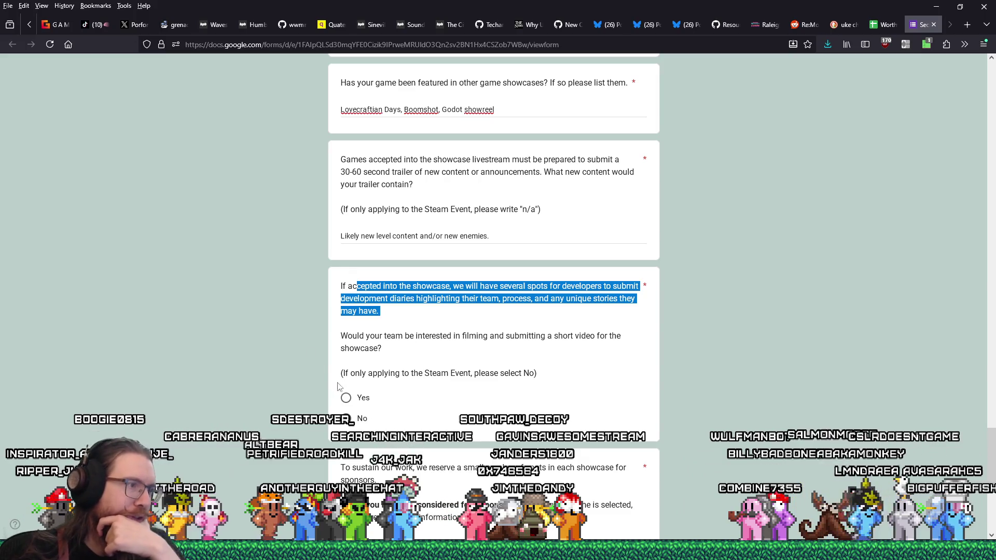
left_click(346, 400)
scroll(420, 406, "down", 3)
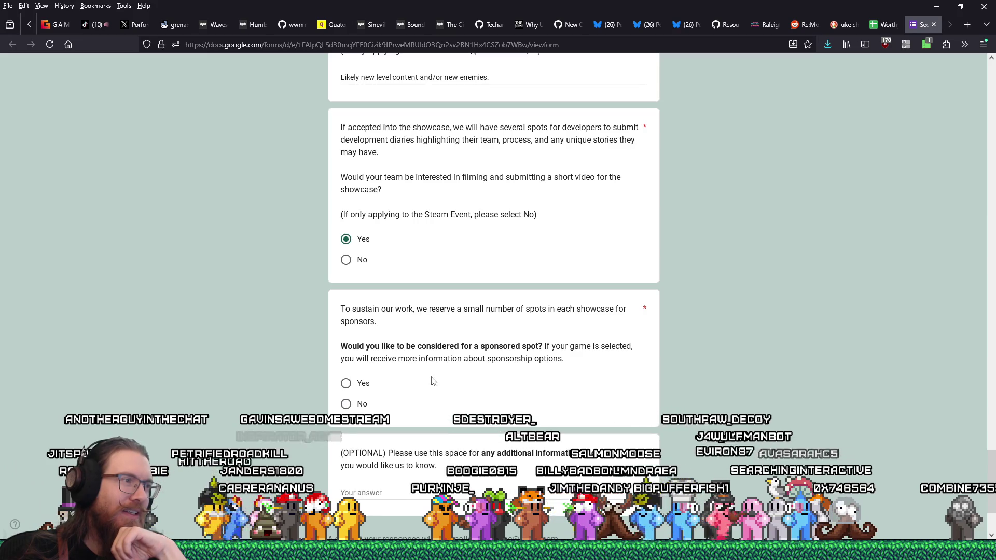
left_click(345, 405)
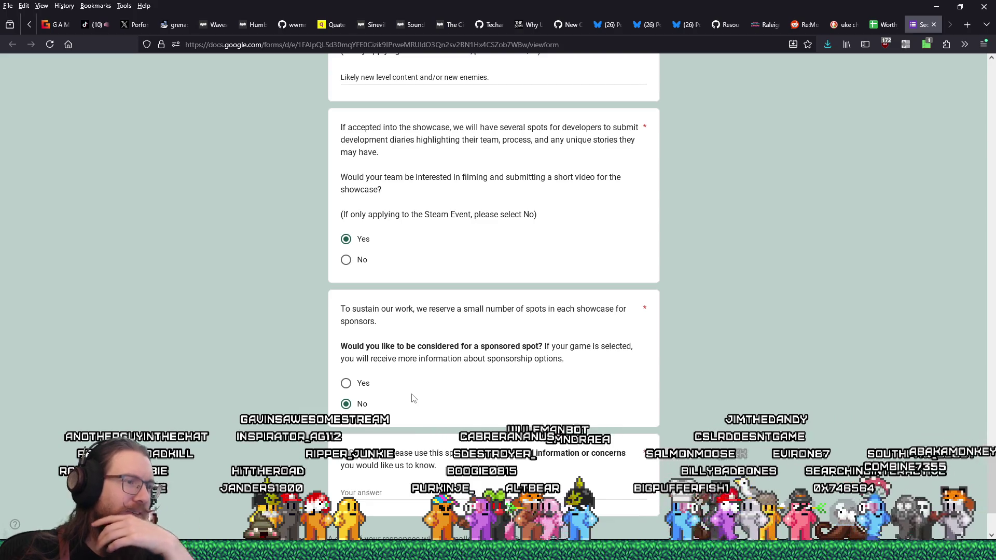
scroll(413, 398, "down", 2)
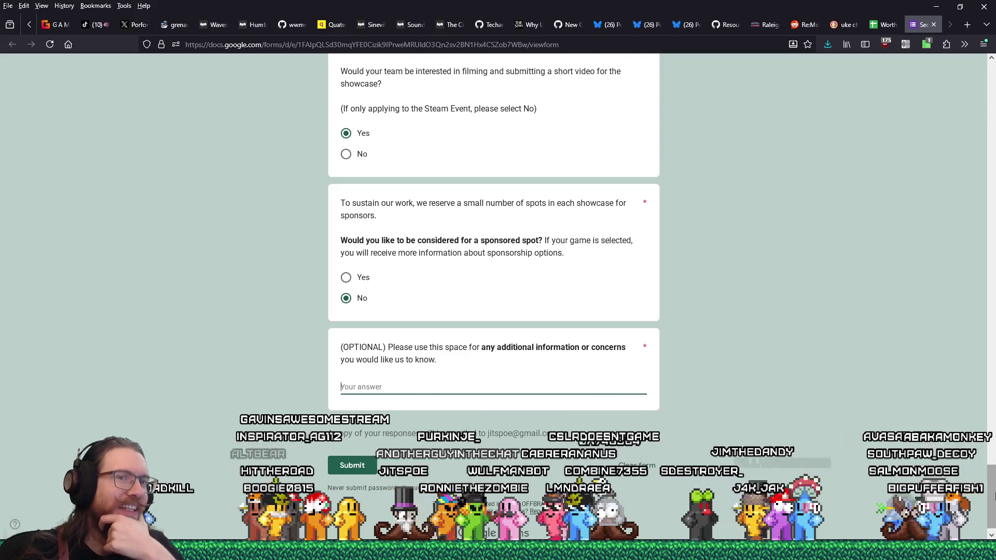
mouse_move(991, 495)
left_mouse_down()
mouse_move(984, 72)
mouse_move(977, 174)
left_mouse_up()
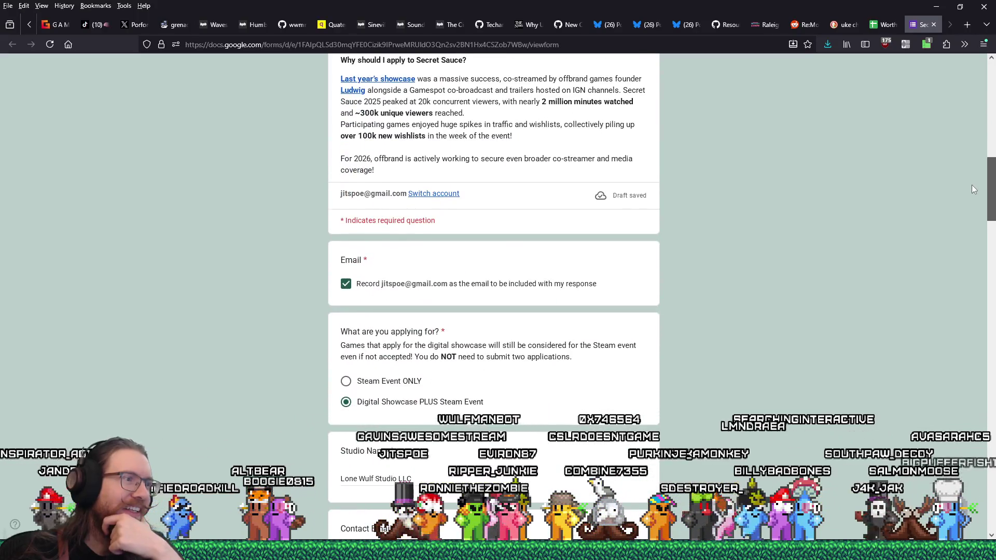
scroll(967, 220, "down", 5)
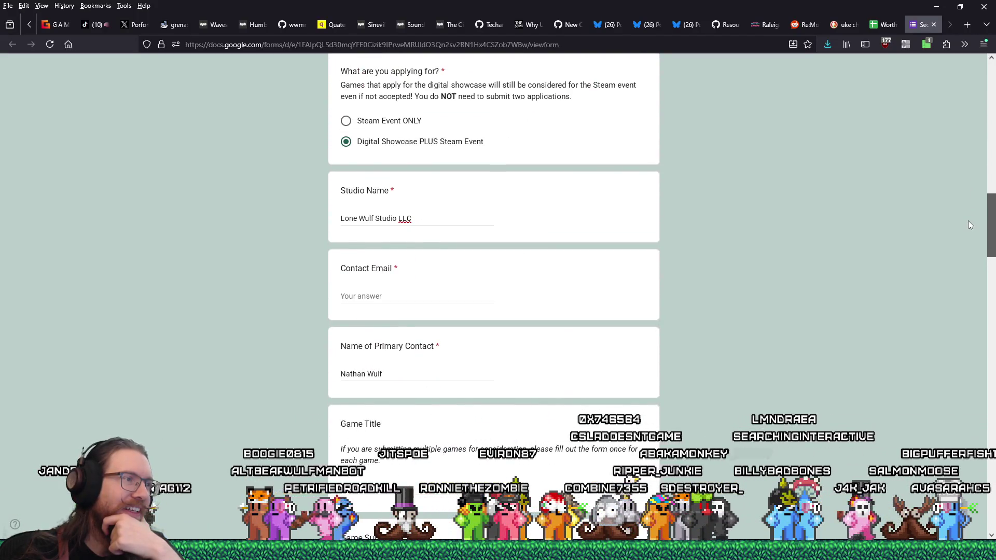
scroll(967, 220, "down", 15)
left_click(466, 370)
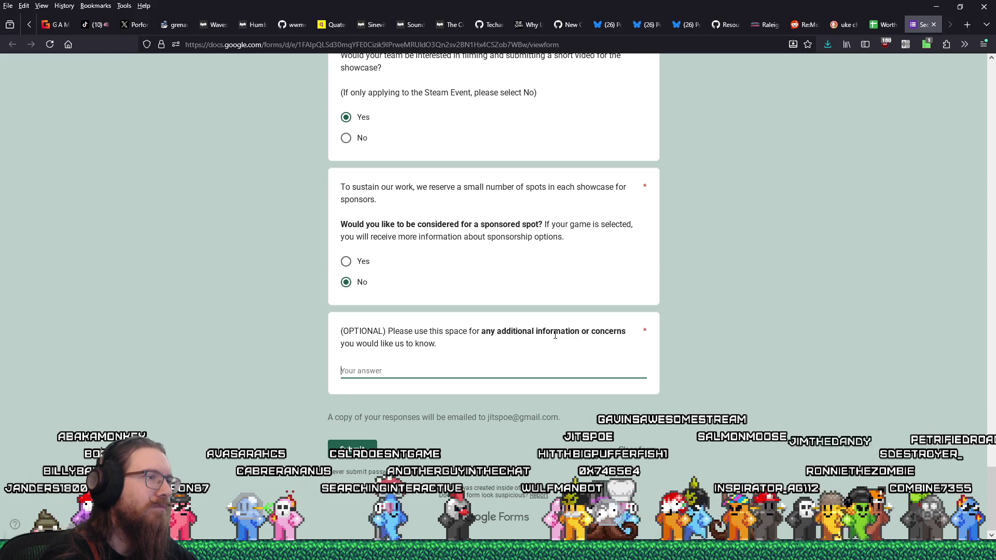
Note that Gen AI is controversial and was used only a little early on, fixing 'controversial'.
type("Gen AI is")
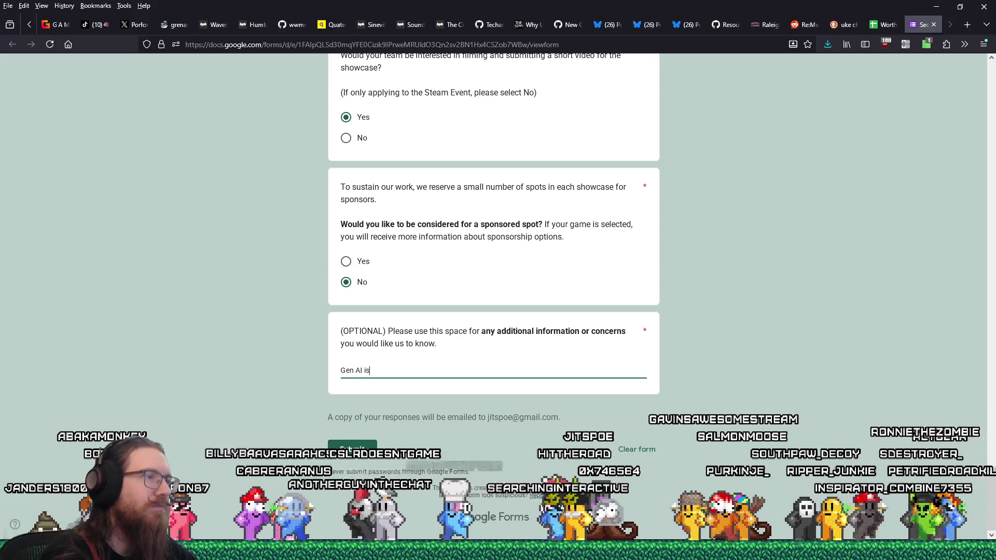
type(" very controver")
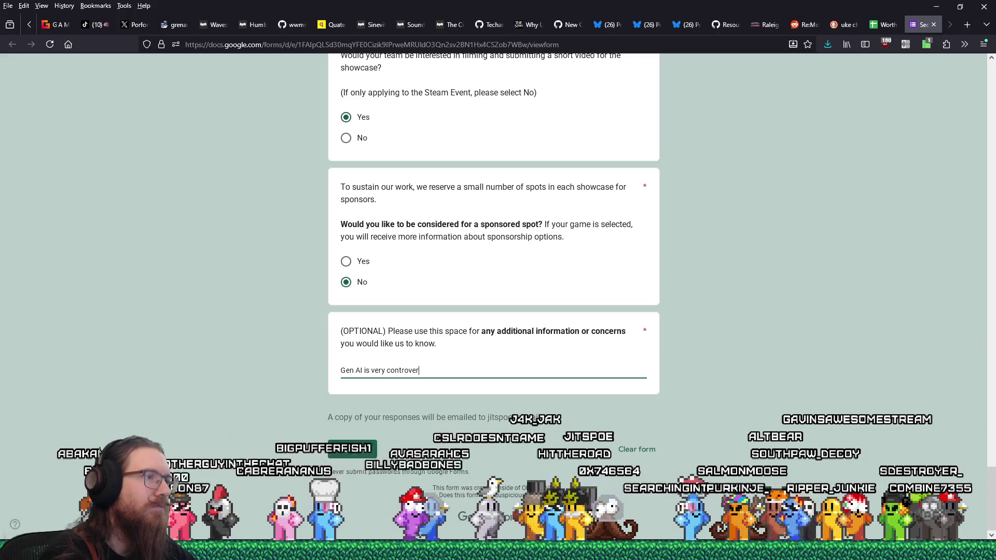
type("cia")
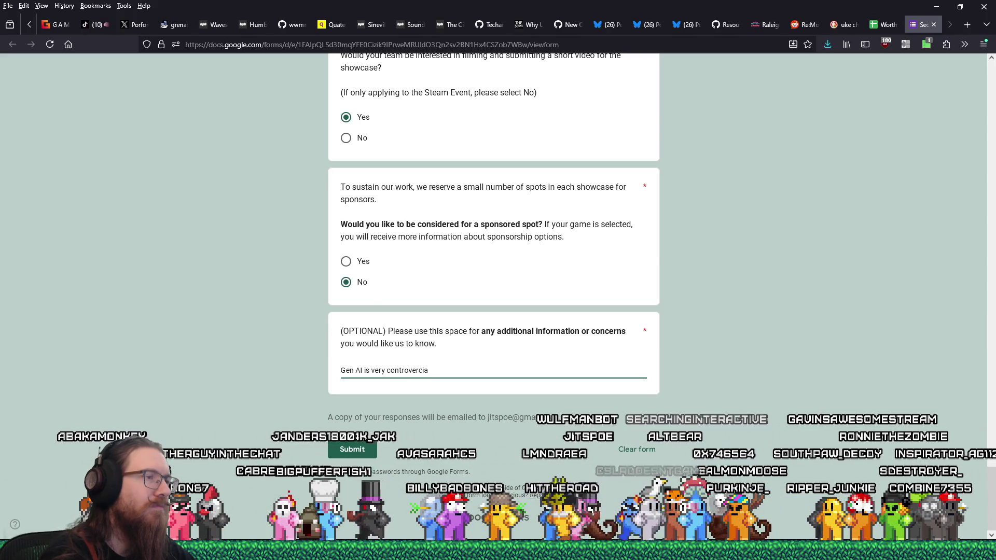
type("l, an")
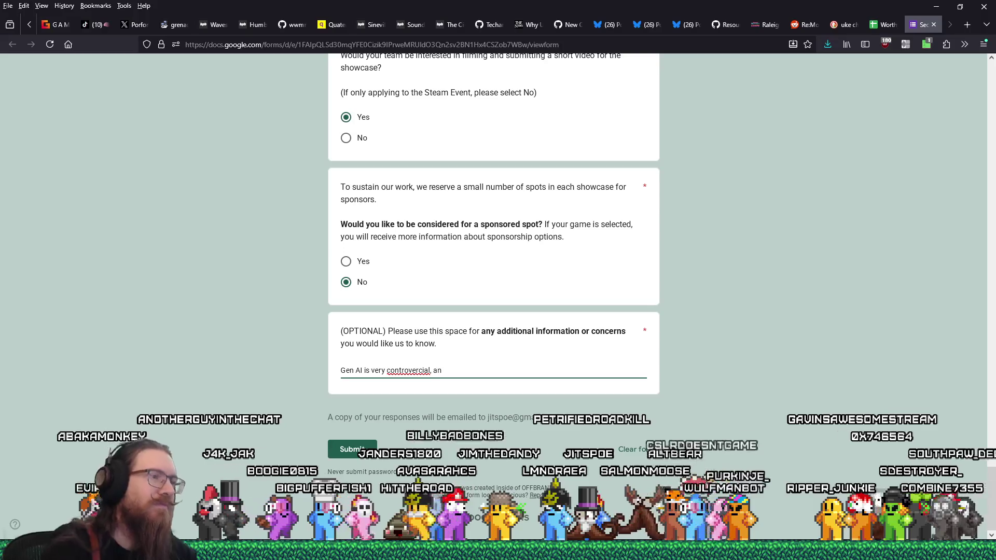
right_click(426, 371)
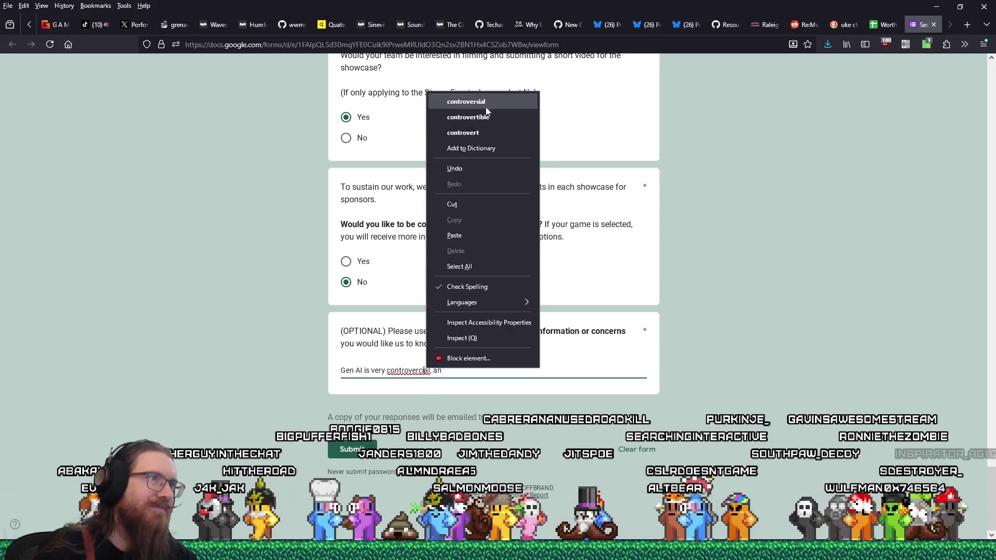
left_click(451, 100)
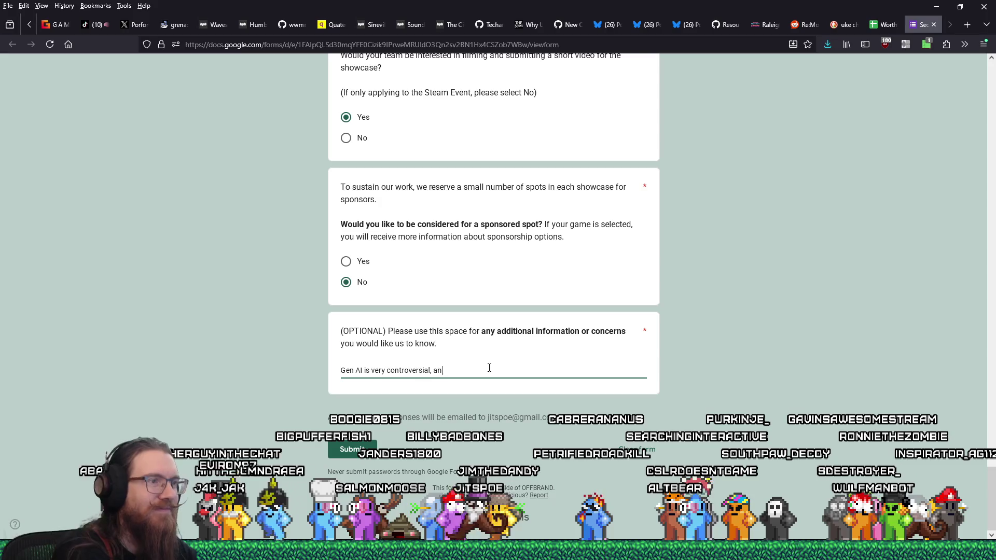
type("d I only used i")
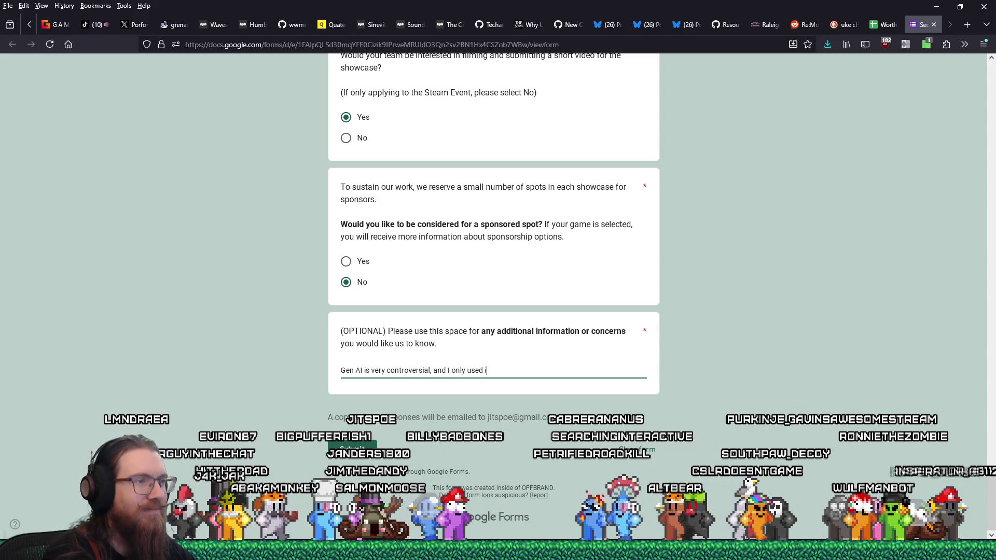
type("t a little bi")
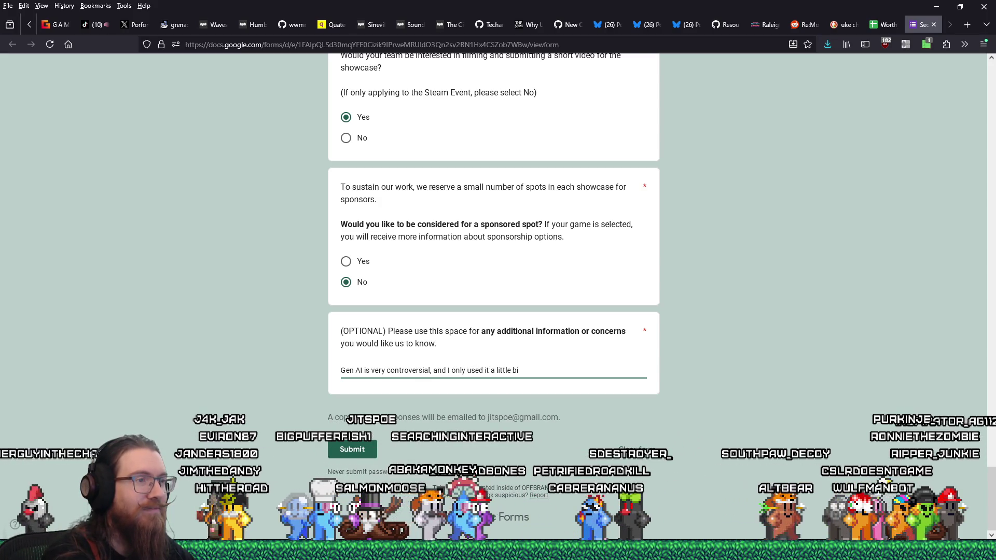
type("t early o")
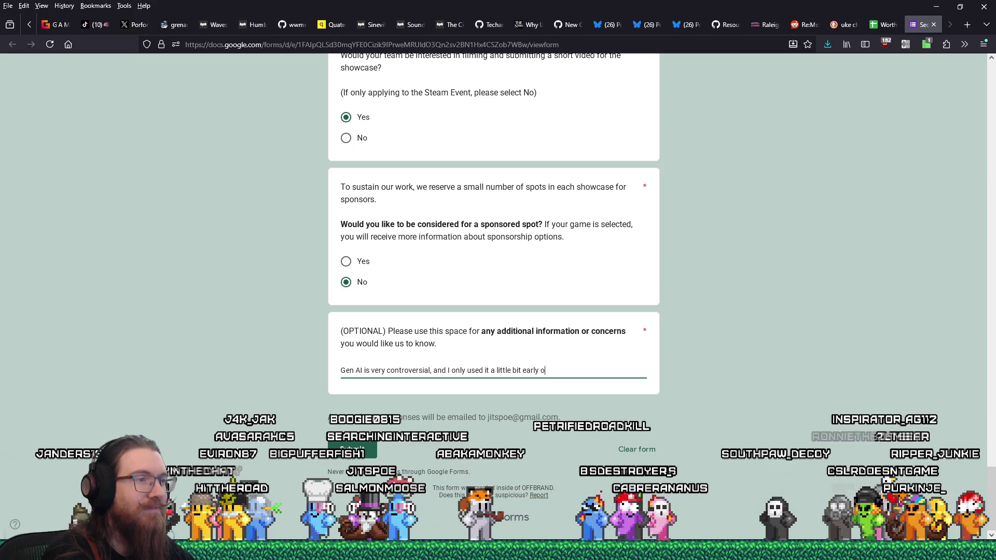
type("n (back when ")
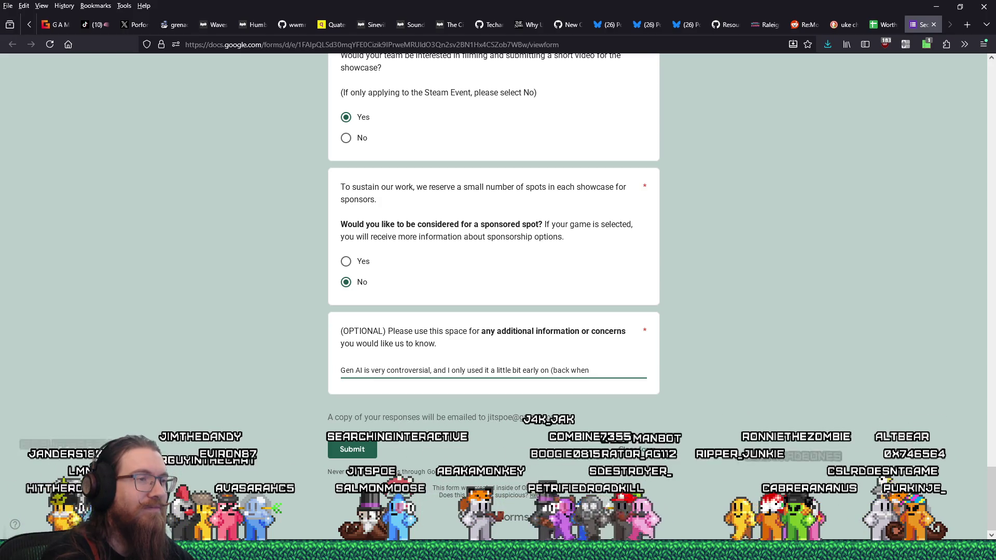
type("the stuff i")
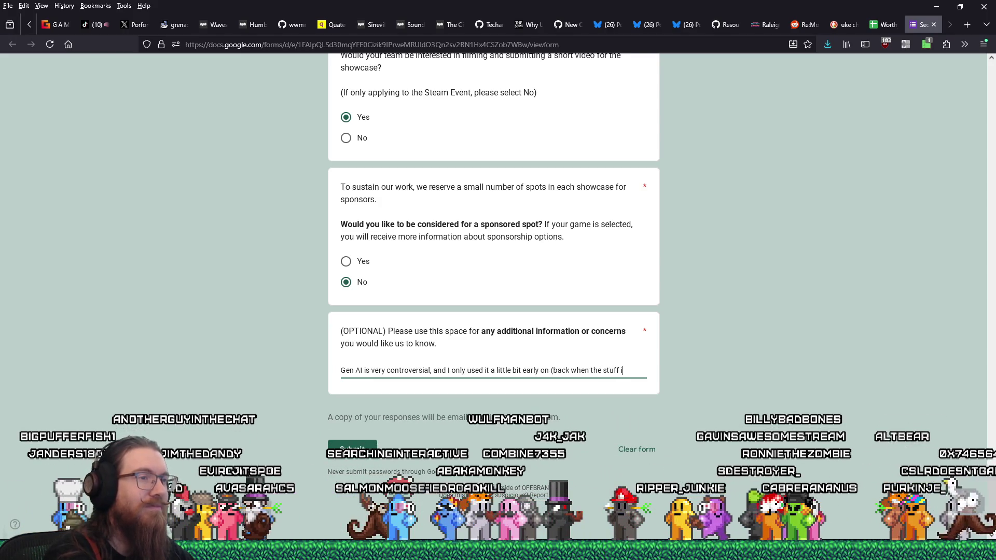
type("t generated basic")
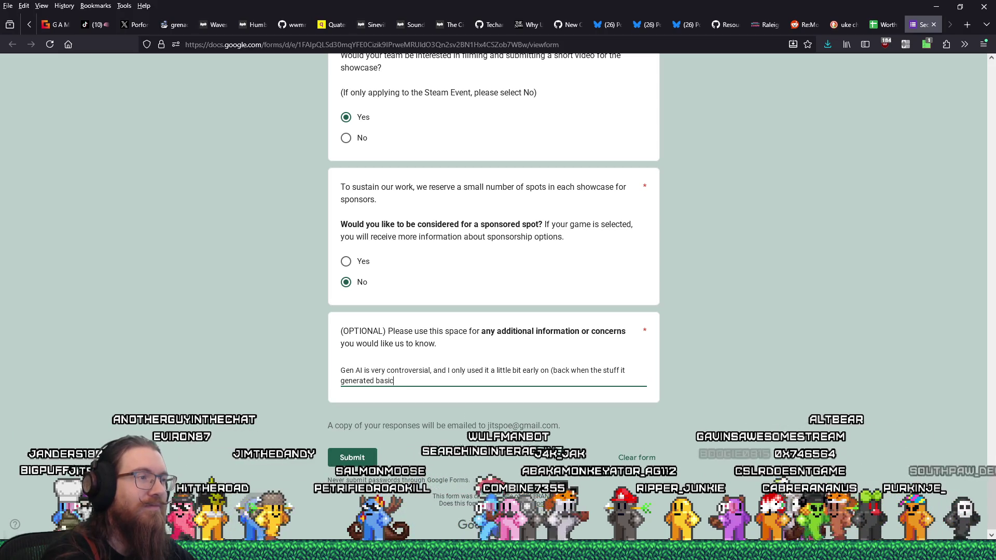
type("ally l")
key("BackSpace")
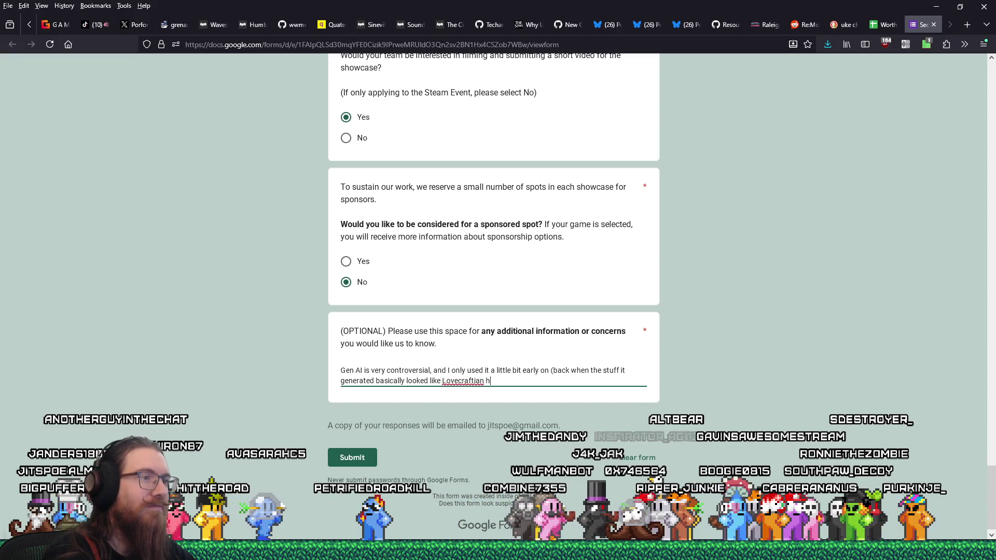
type("s anyway")
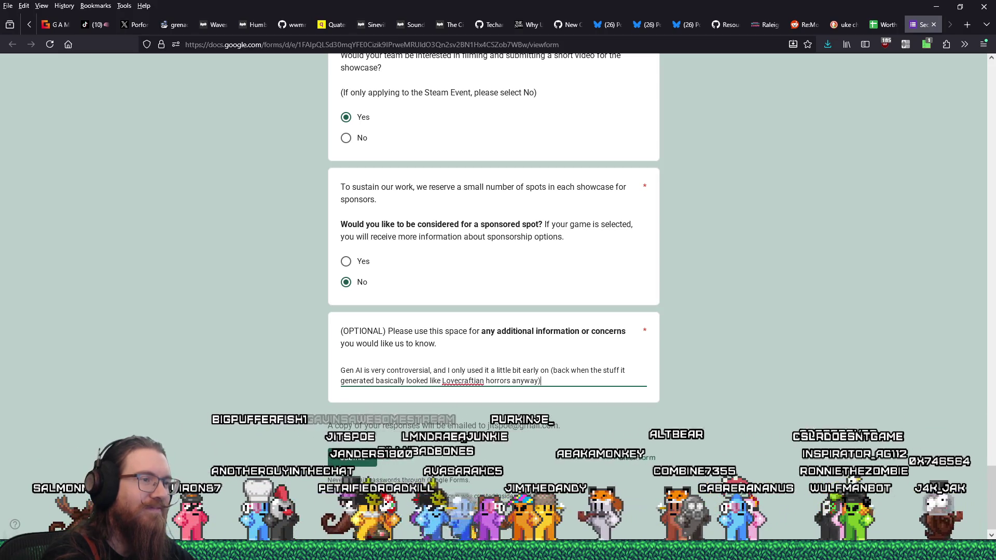
type(")")
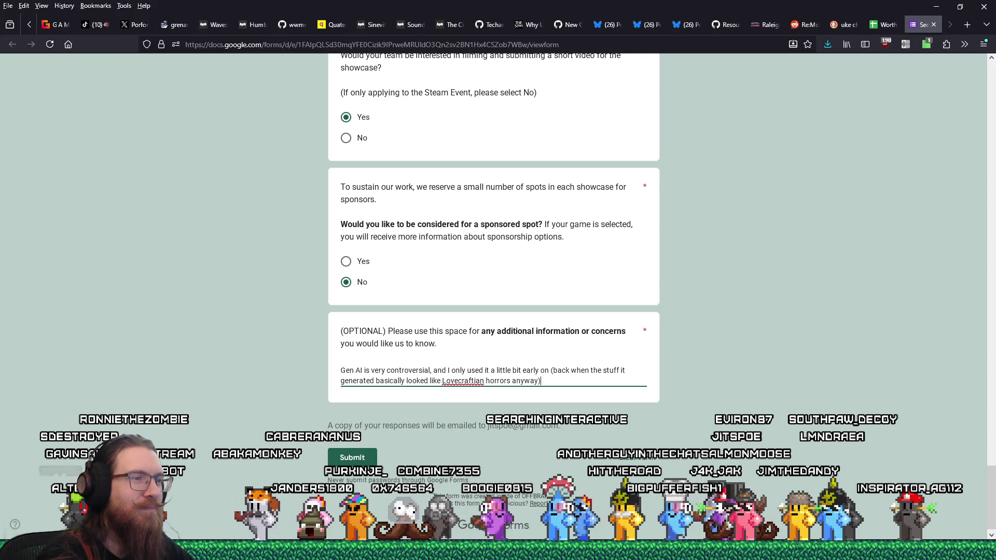
Replace the period after 'anyway)' with 'and' so the gen-AI sentence continues.
type(".")
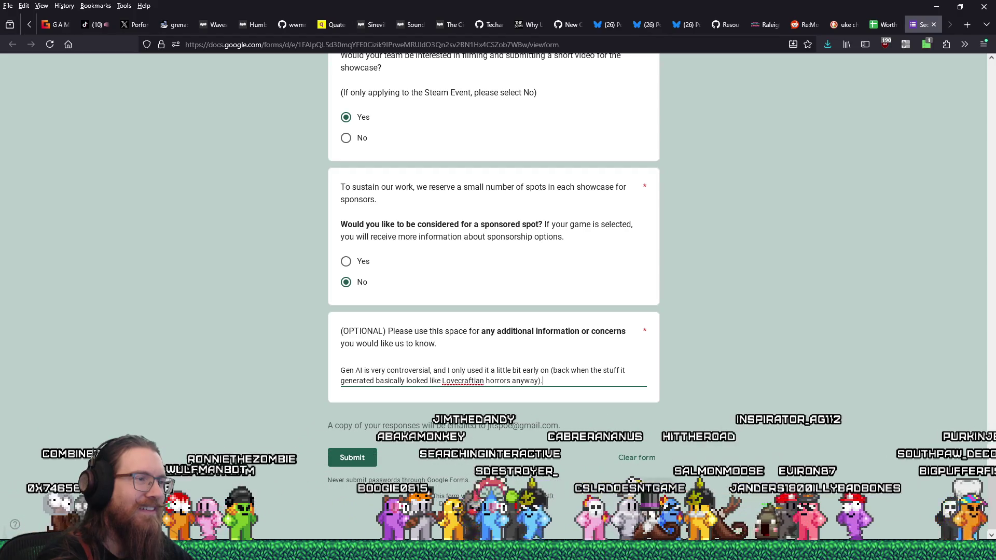
key("BackSpace")
type("and")
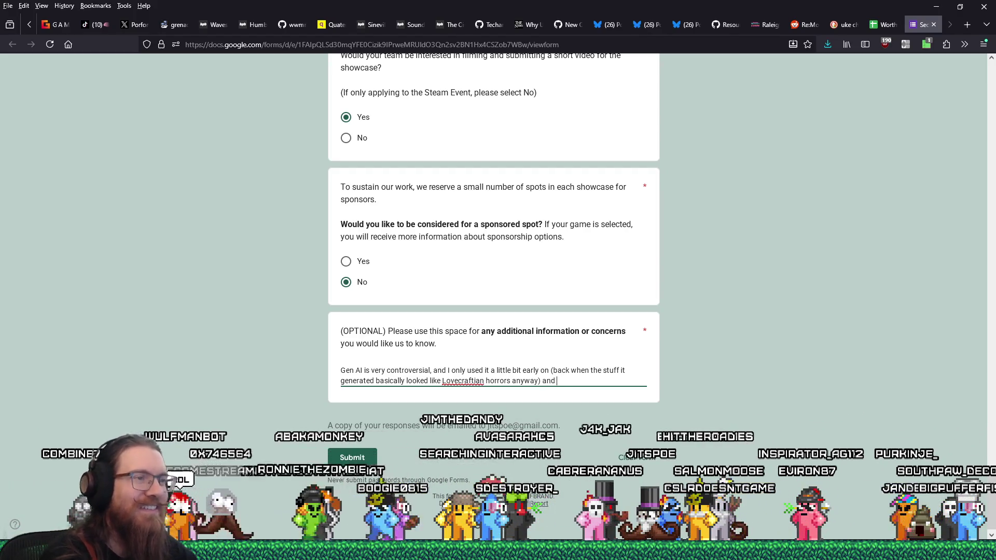